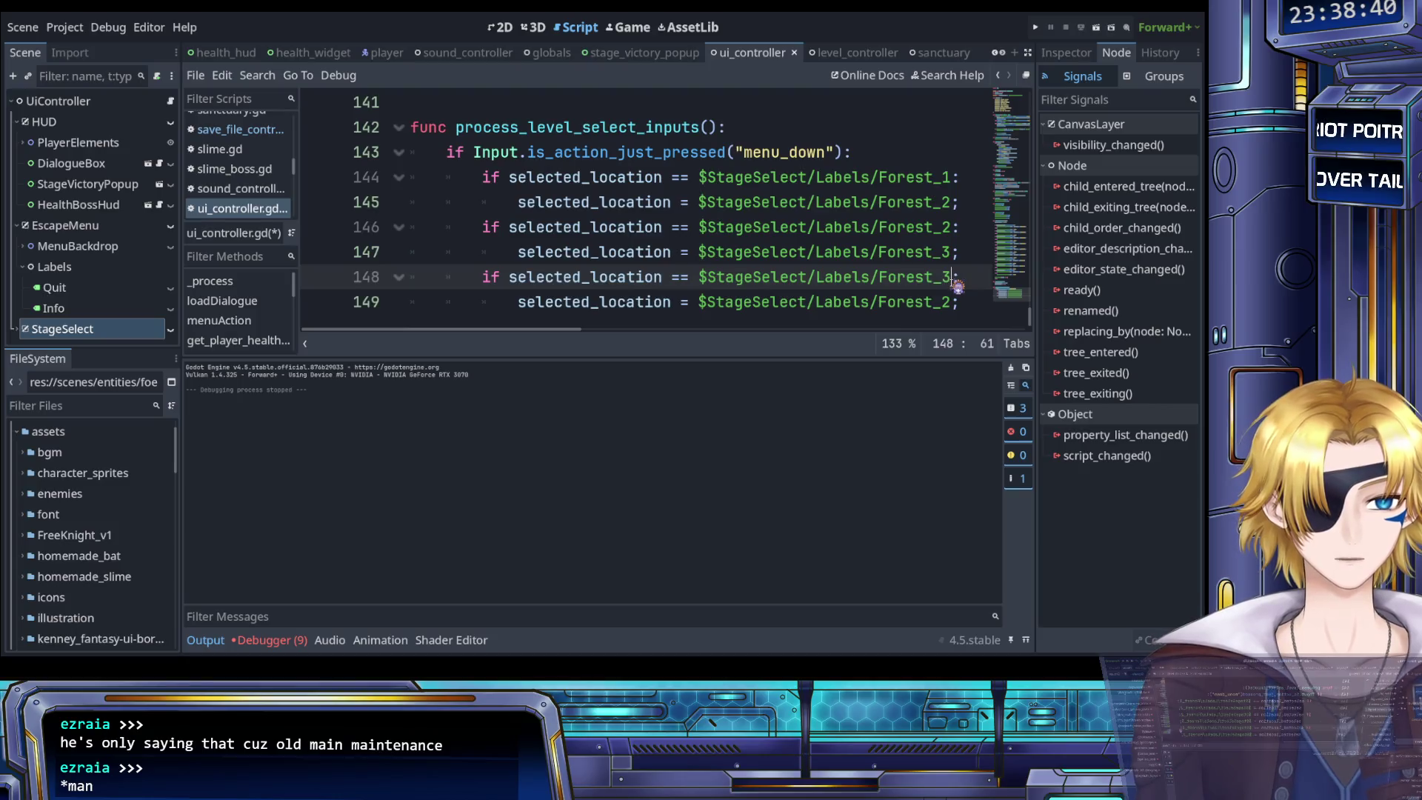
# Change line 149's target from Forest_2 to Castle_1 using autocomplete
pyautogui.press('Down')
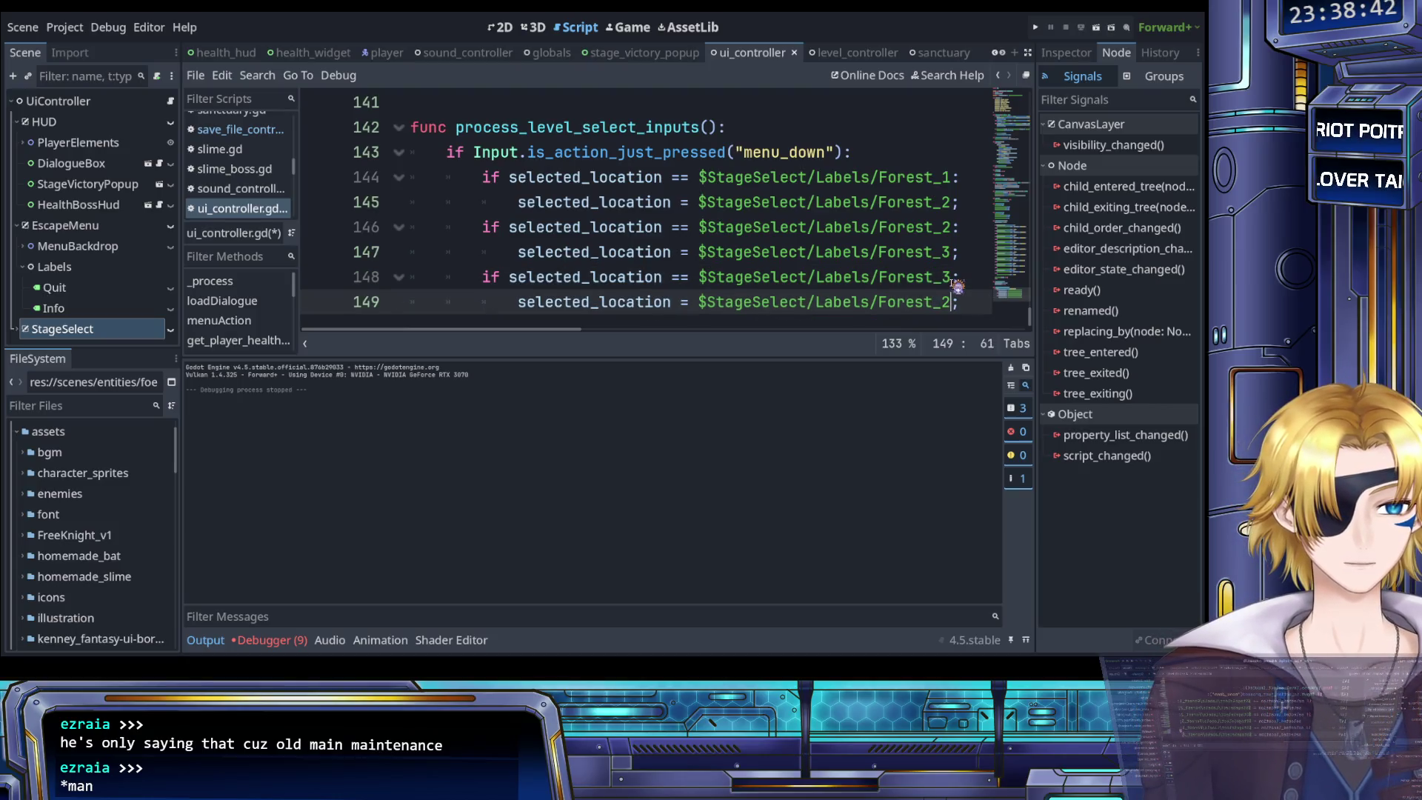
pyautogui.press('BackSpace')
pyautogui.press('BackSpace')
pyautogui.press('BackSpace')
pyautogui.write('Cast')
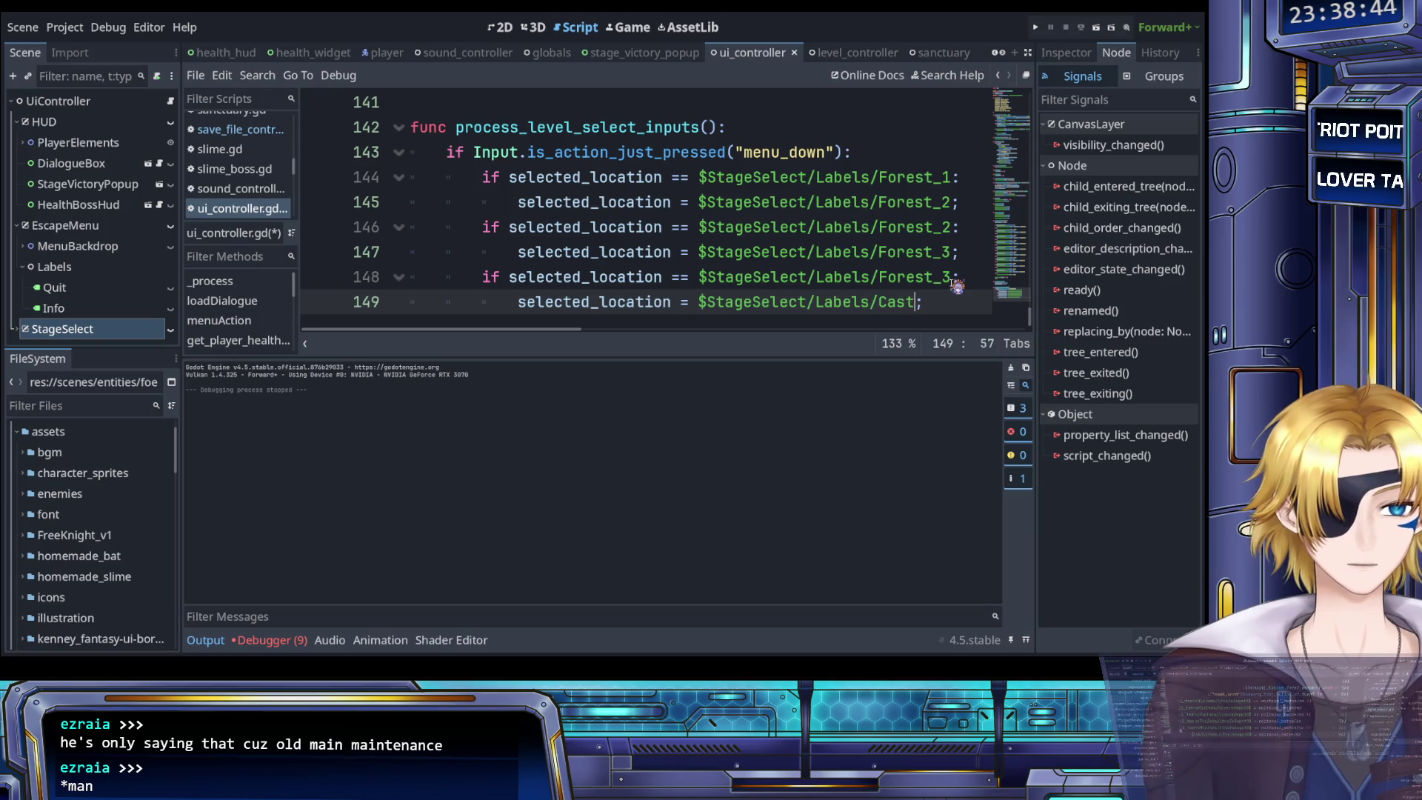
pyautogui.press('Return')
pyautogui.press('Return')
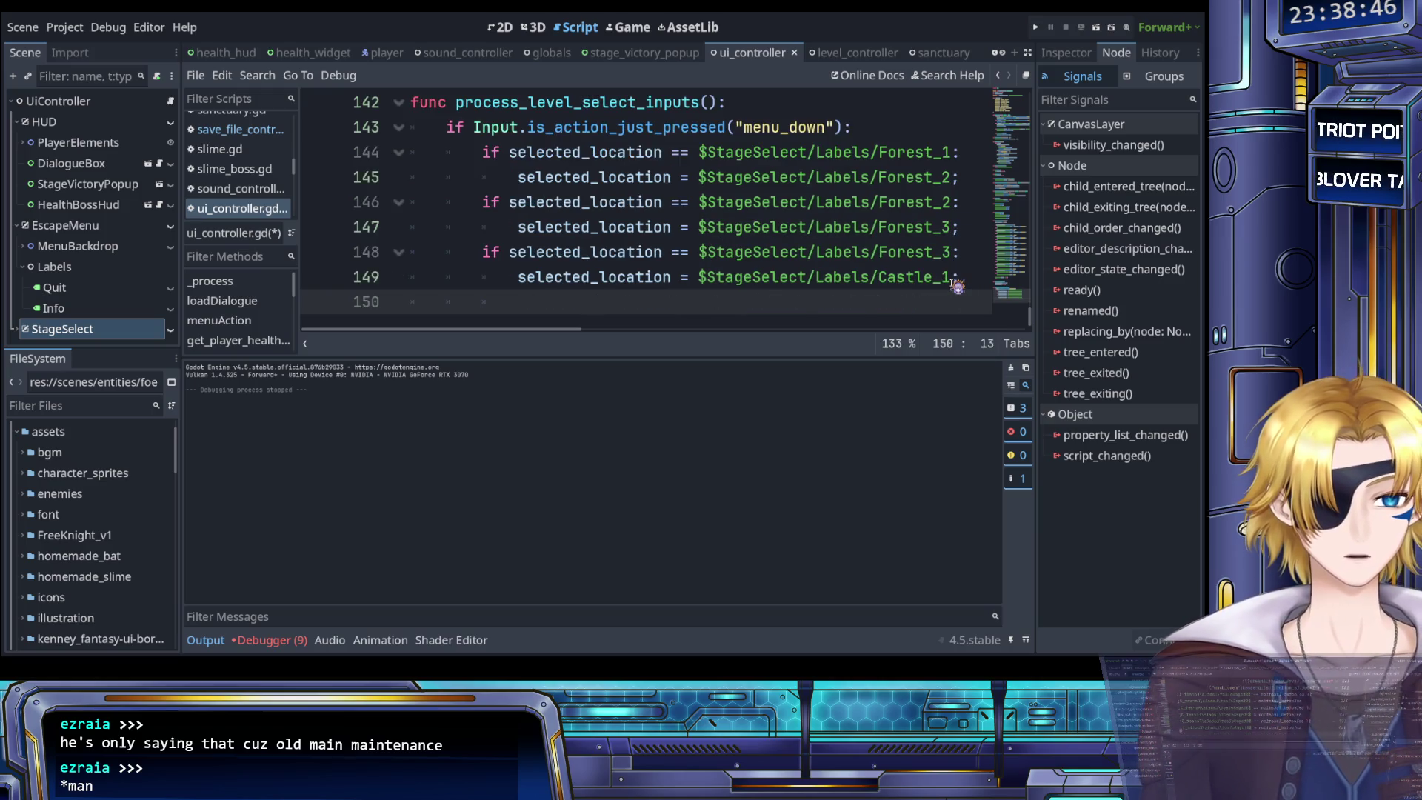
# Paste a copied if-pair and rename it so Castle_1 leads to Castle_2
pyautogui.press('BackSpace')
pyautogui.write('if selected_location == $StageSelect/Labels/Forest_1: \t\t\tselected_location = $StageSelect/Labels/Forest_2;')
pyautogui.doubleClick(939, 277)
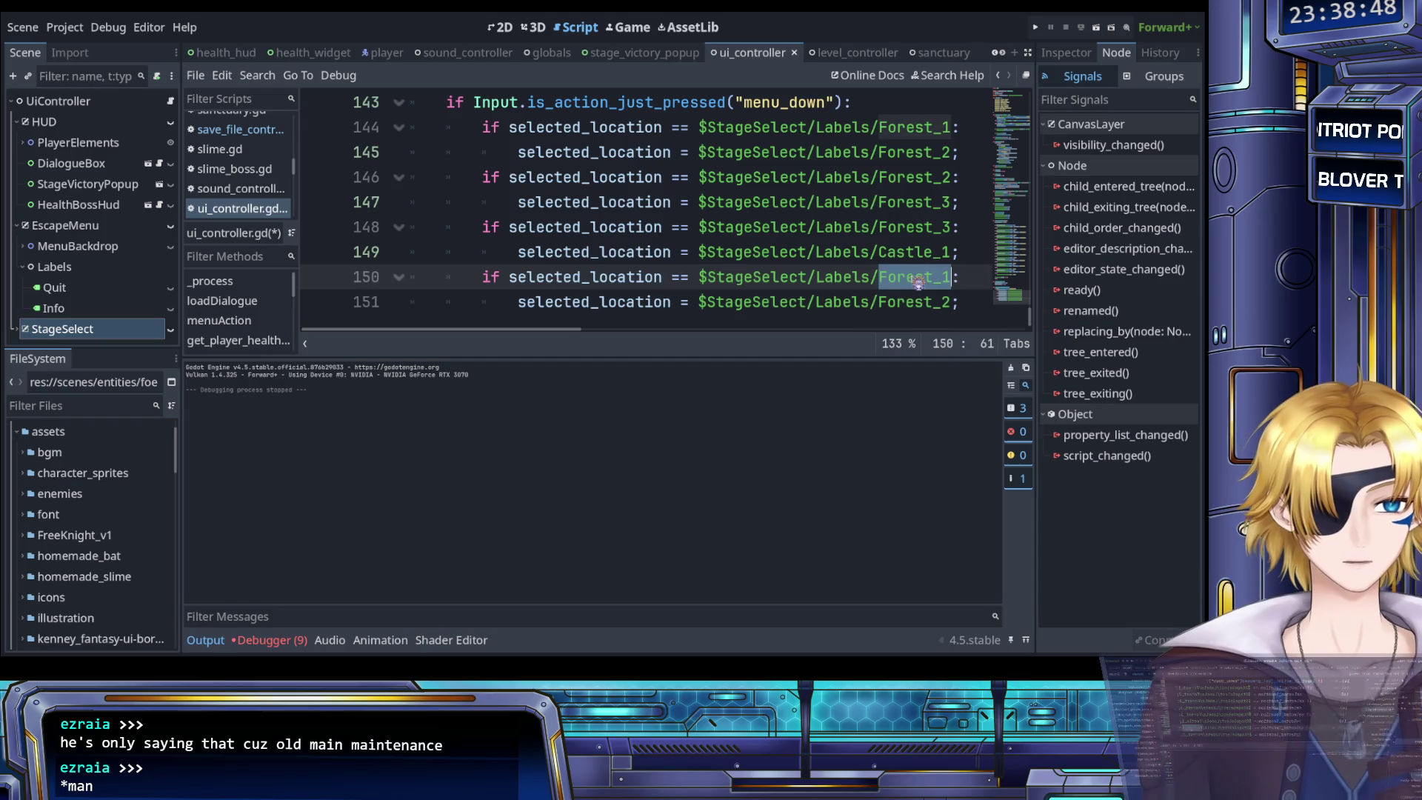
pyautogui.click(908, 277)
pyautogui.doubleClick(916, 276)
pyautogui.write('Castle_1')
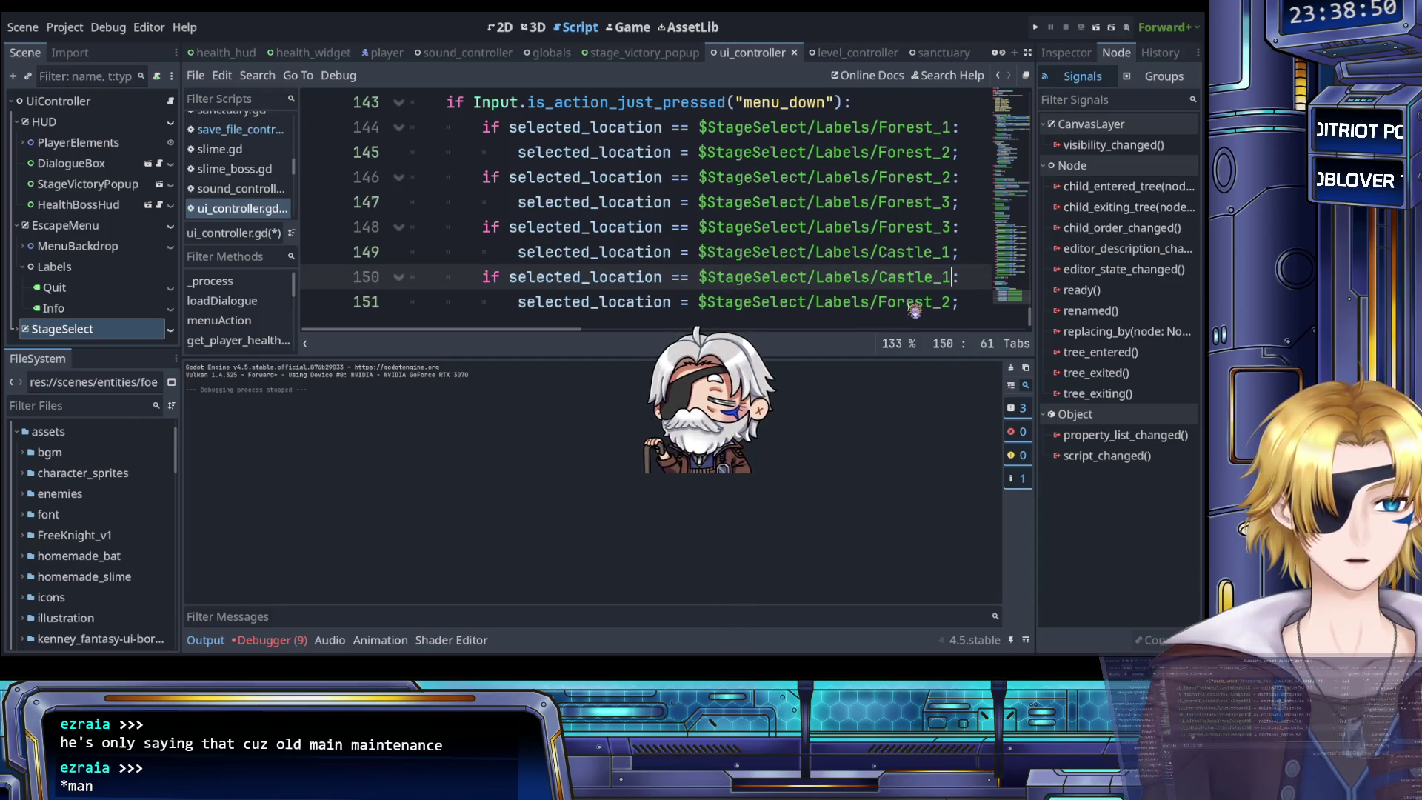
pyautogui.doubleClick(922, 308)
pyautogui.hotkey('ctrl', 'v')
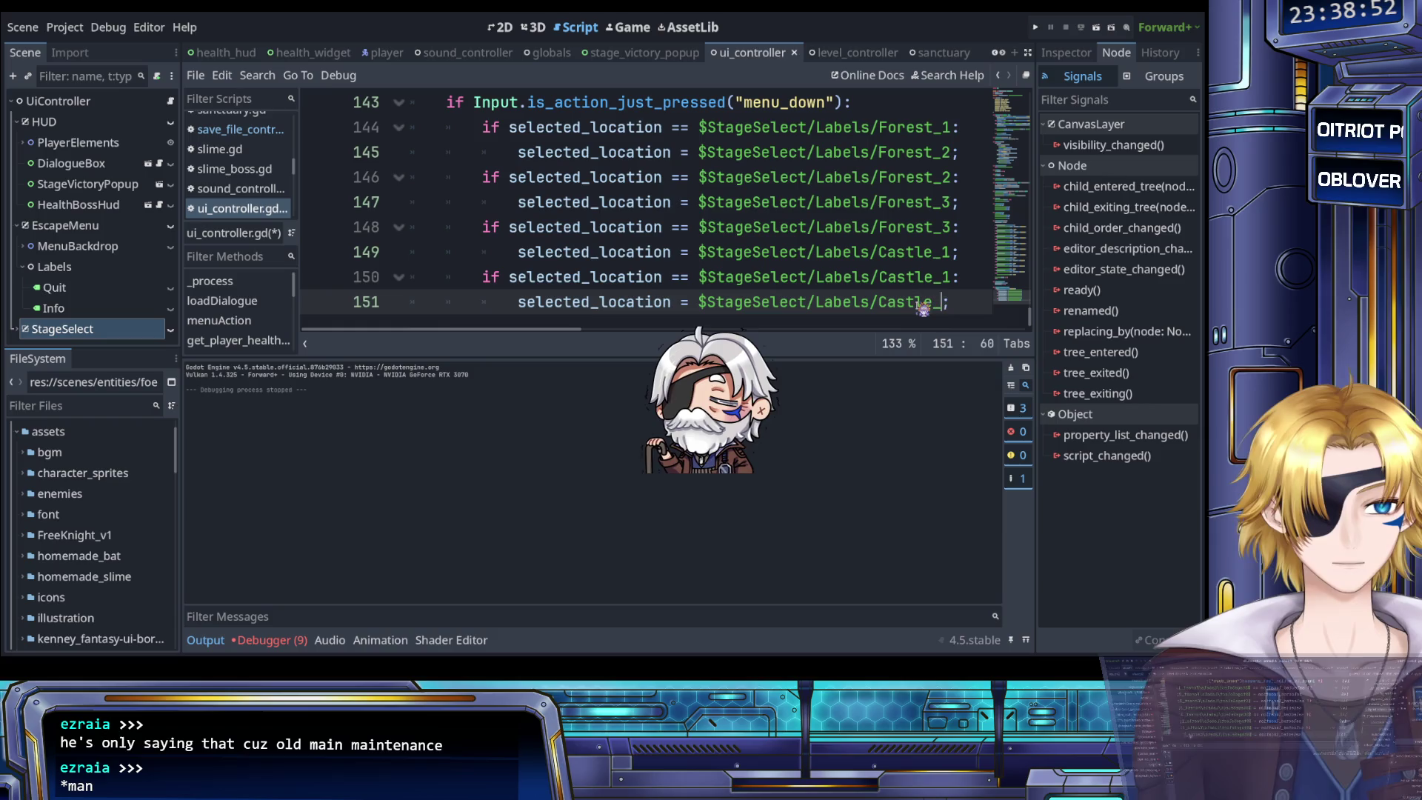
pyautogui.press('BackSpace')
pyautogui.write('2')
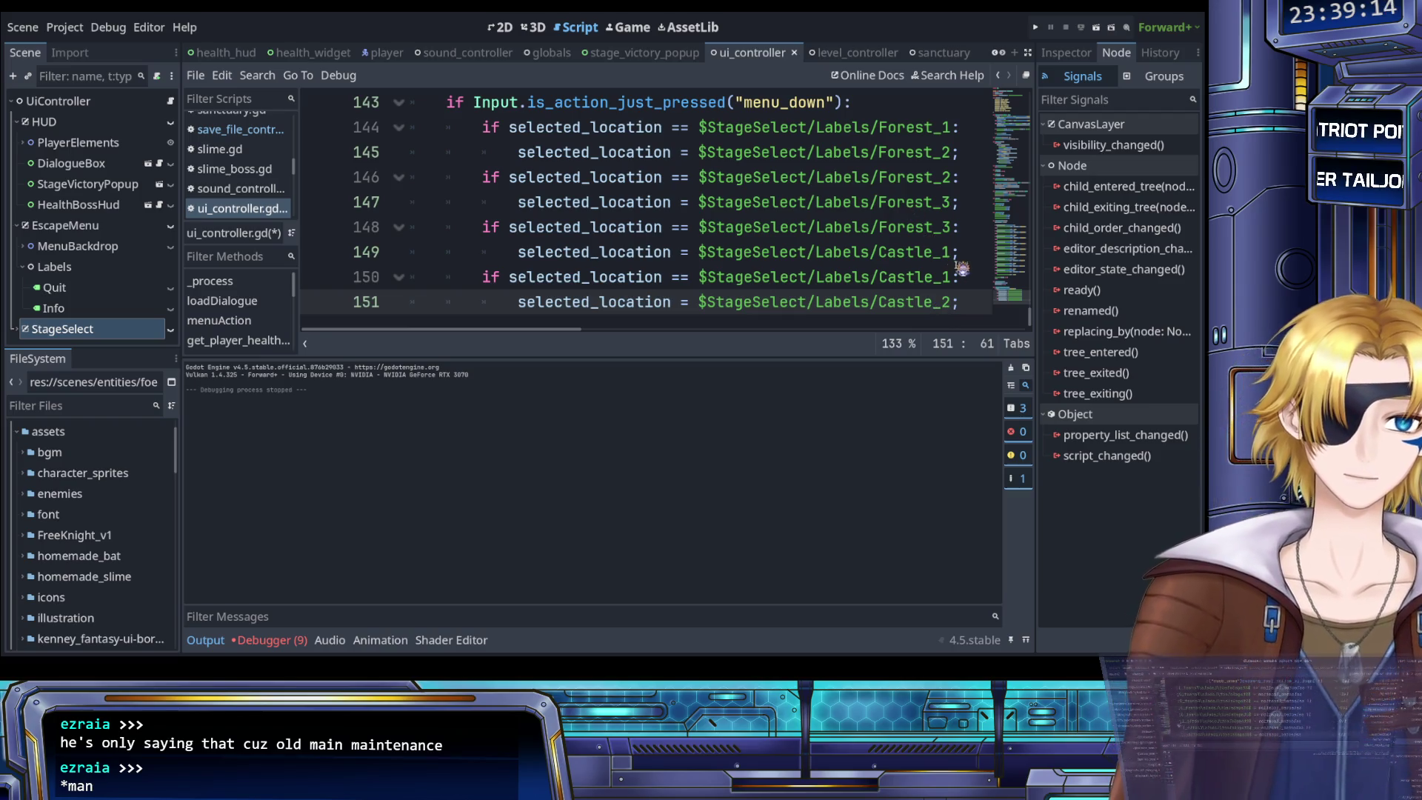
pyautogui.click(973, 302)
pyautogui.press('Return')
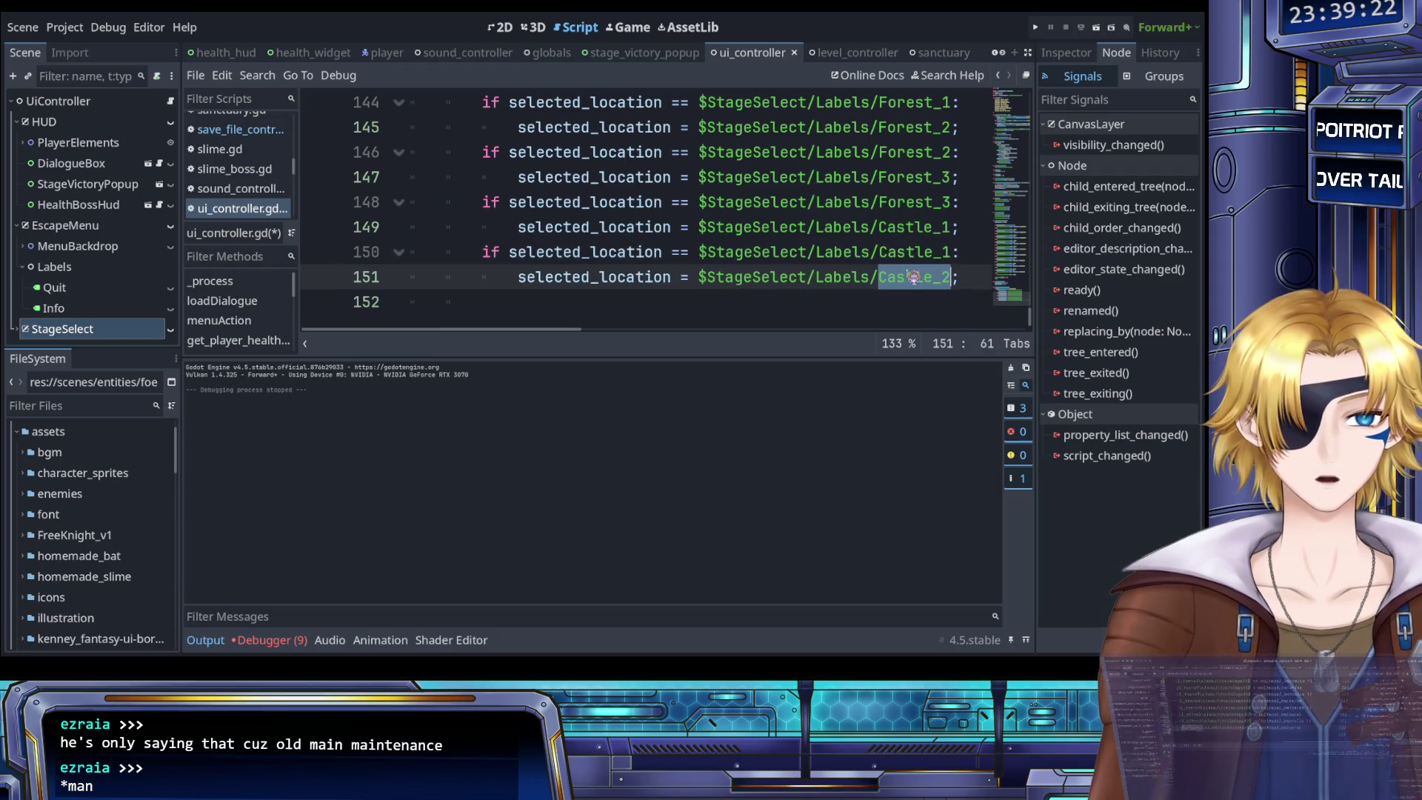
# Duplicate the Castle_1 case onto lines 152–153 and change its target to Castle_3
pyautogui.moveTo(959, 279); pyautogui.dragTo(482, 253)
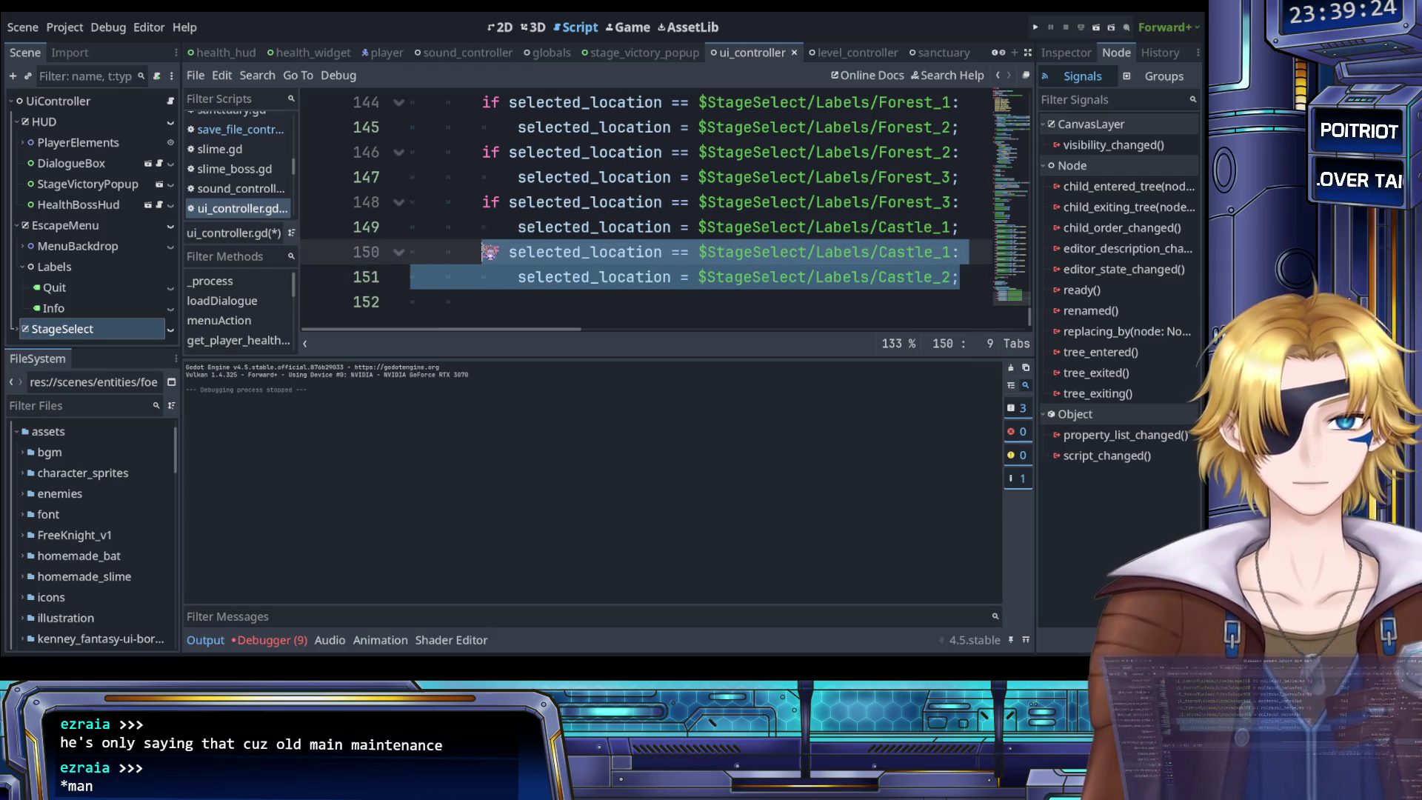
pyautogui.hotkey('ctrl', 'c')
pyautogui.click(539, 303)
pyautogui.hotkey('ctrl', 'v')
pyautogui.click(953, 276)
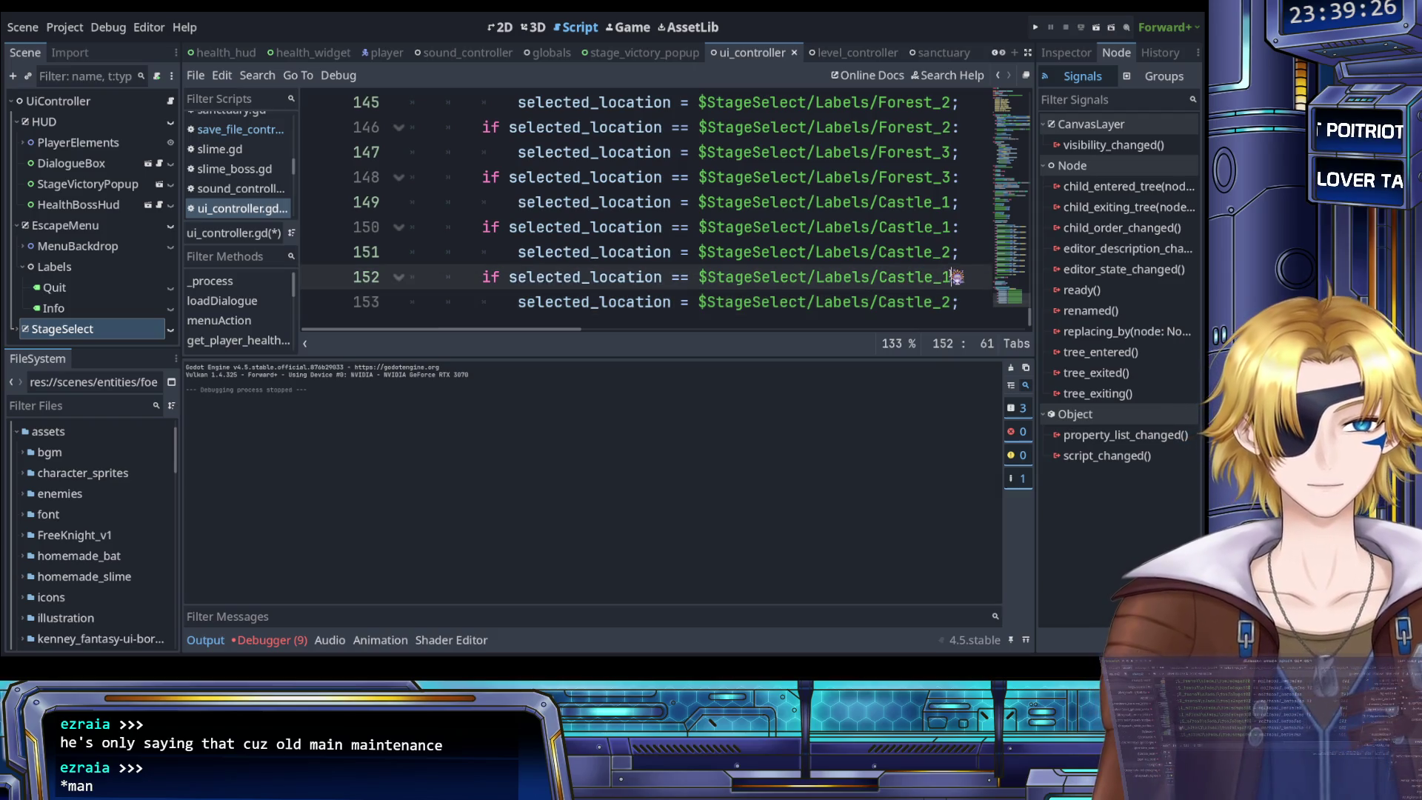
pyautogui.press('Down')
pyautogui.press('BackSpace')
pyautogui.write('3')
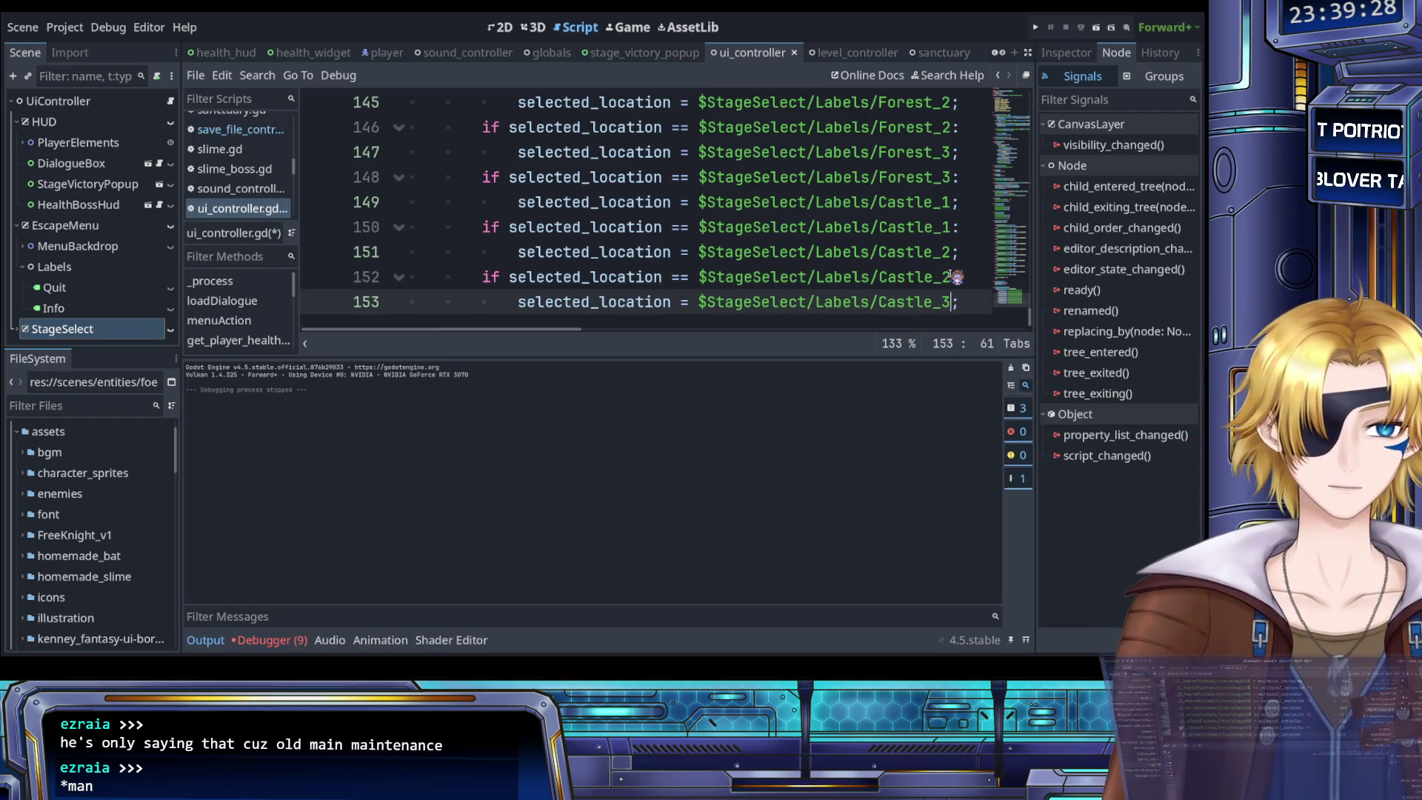
# Add a case below line 153 sending Castle_3 to Ruins_1
pyautogui.moveTo(959, 302)
pyautogui.mouseDown()
pyautogui.moveTo(412, 278)
pyautogui.moveTo(483, 277)
pyautogui.mouseUp()
pyautogui.click(963, 303)
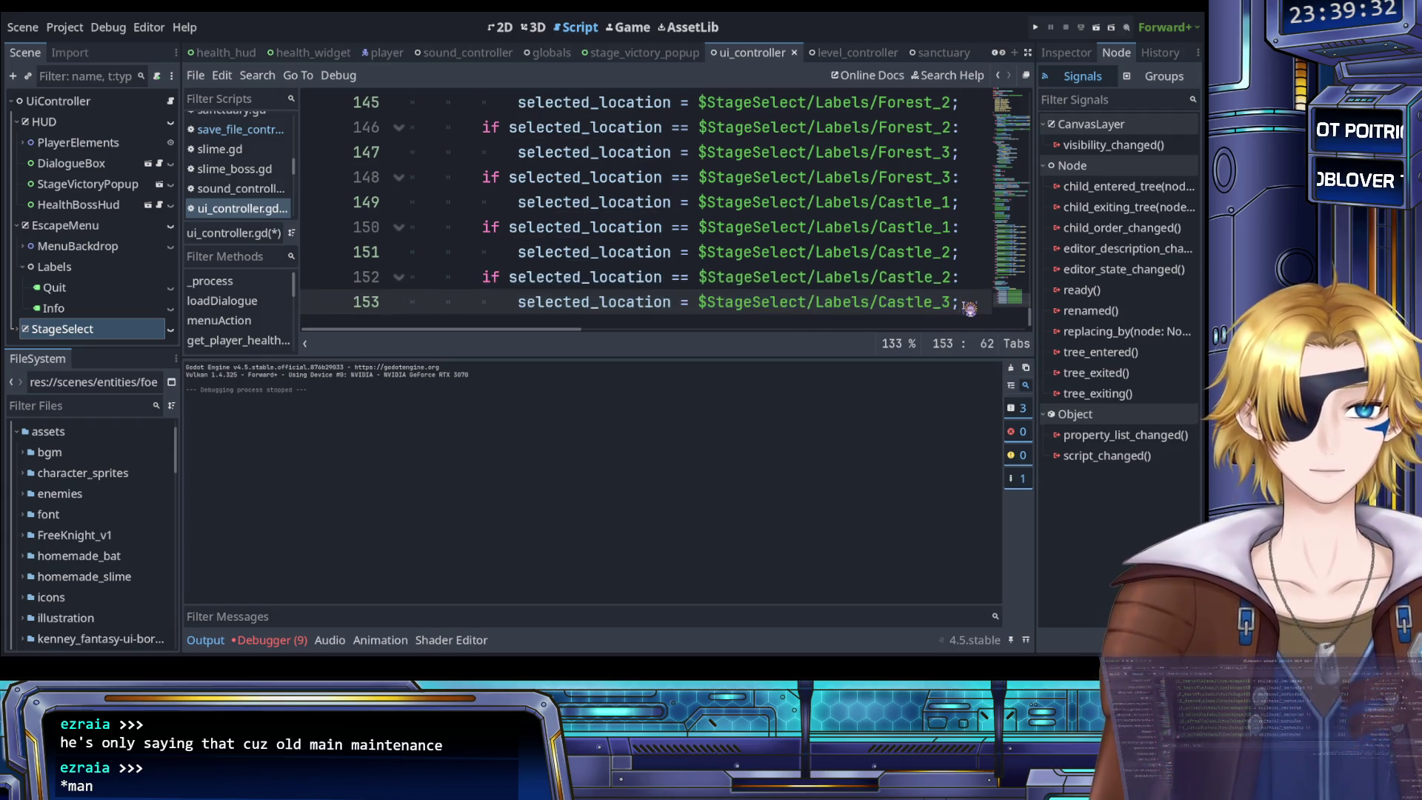
pyautogui.press('Return')
pyautogui.hotkey('ctrl', 'v')
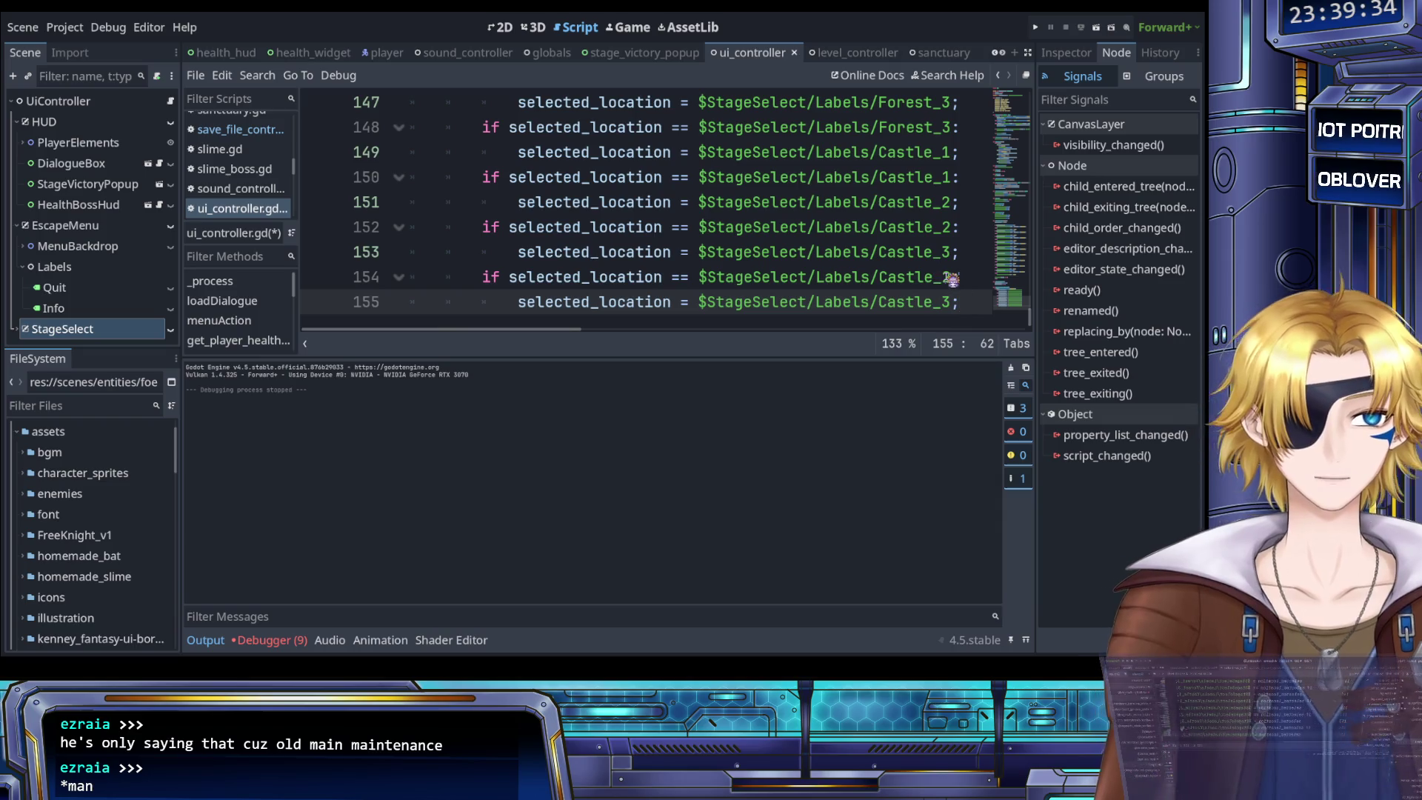
pyautogui.click(954, 278)
pyautogui.press('BackSpace')
pyautogui.write('3')
pyautogui.press('Down')
pyautogui.press('BackSpace')
pyautogui.press('BackSpace')
pyautogui.press('BackSpace')
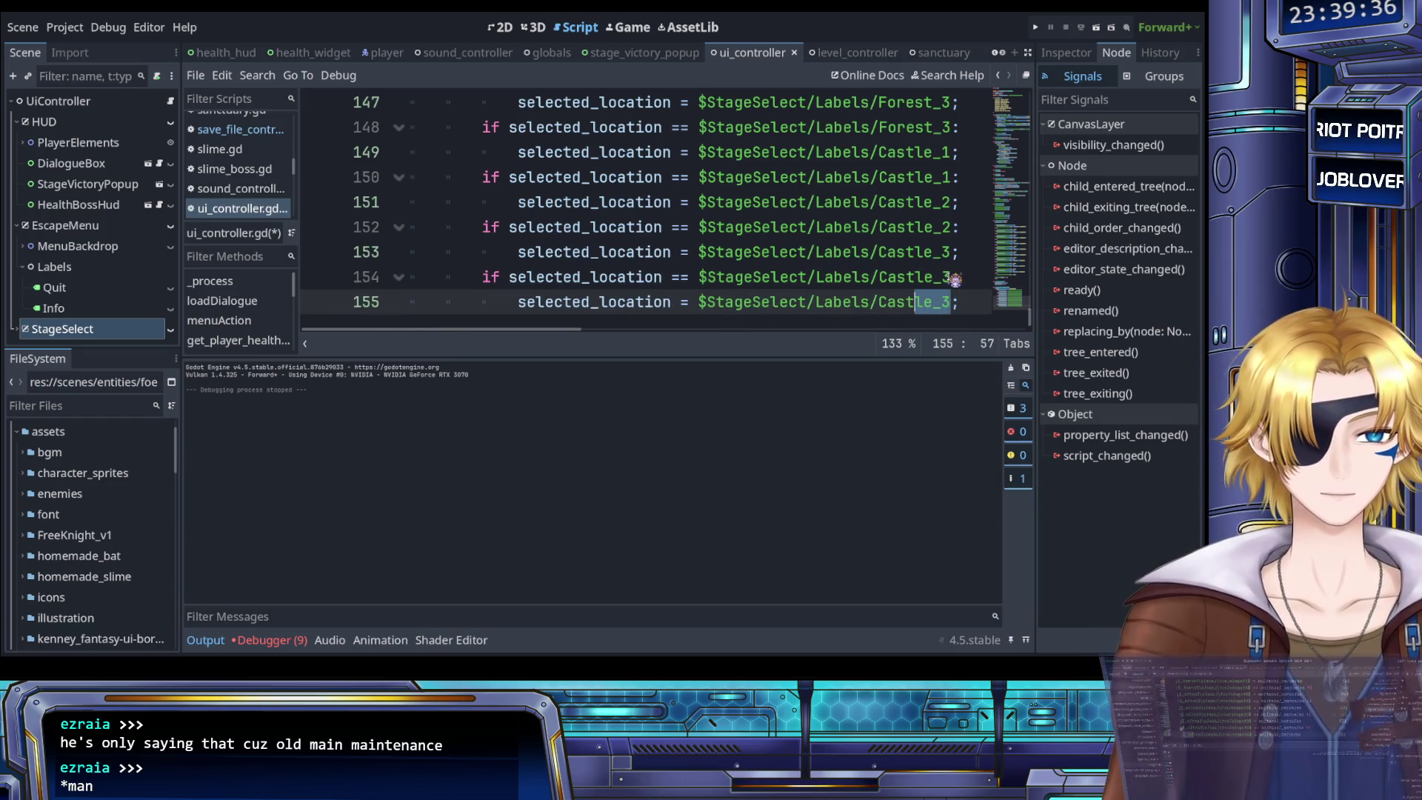
pyautogui.write('R')
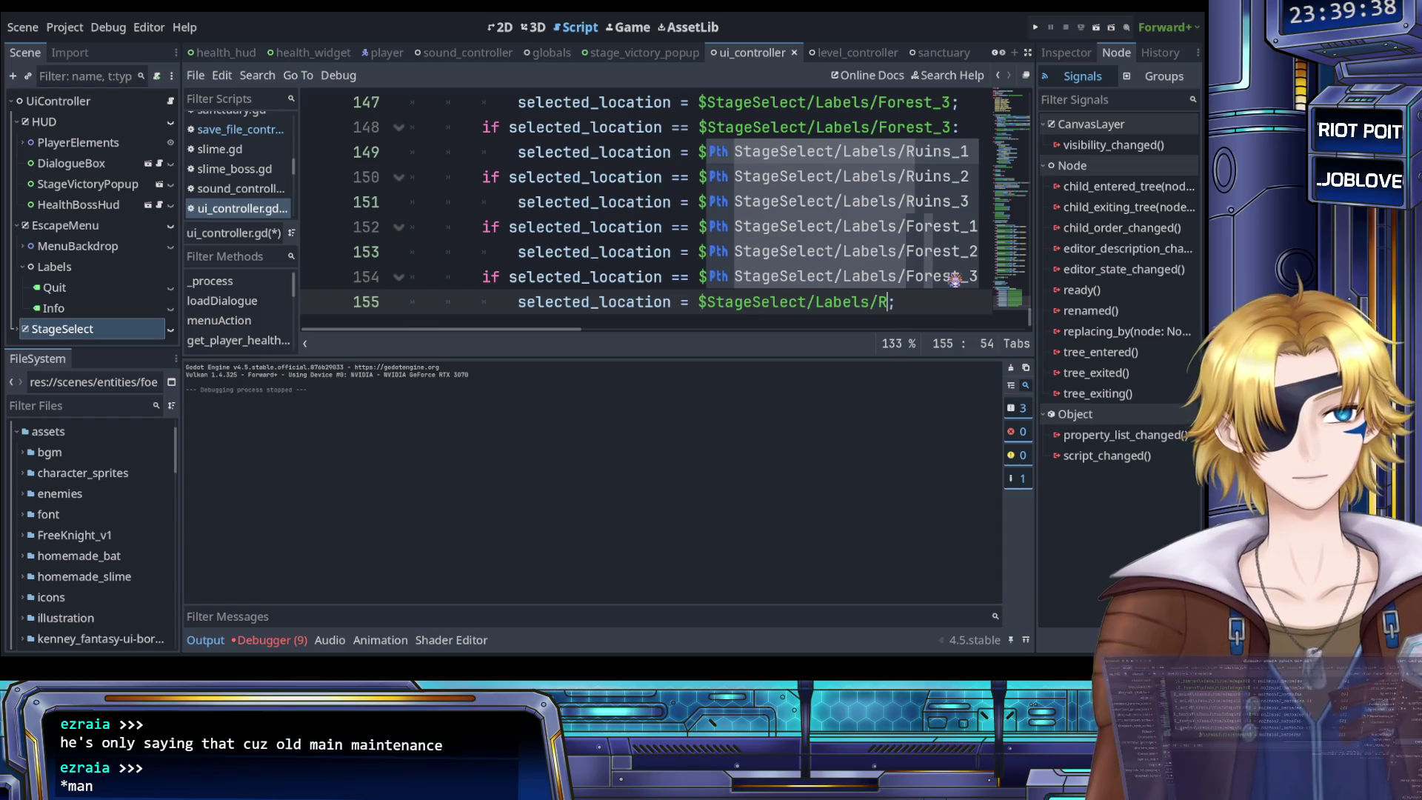
pyautogui.press('Return')
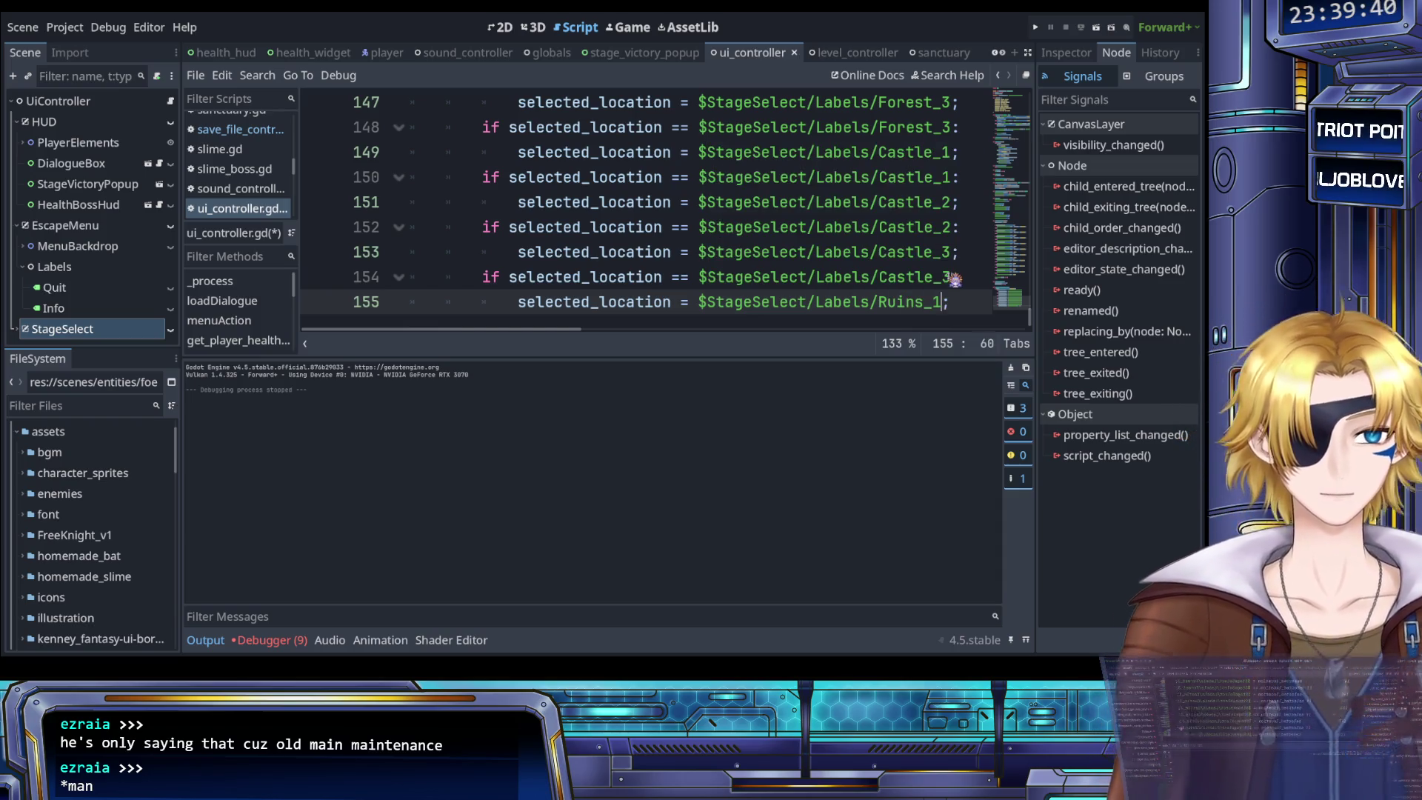
# Paste another copy of the Castle_3 case as lines 156–157 and outdent it
pyautogui.moveTo(962, 306); pyautogui.dragTo(482, 277)
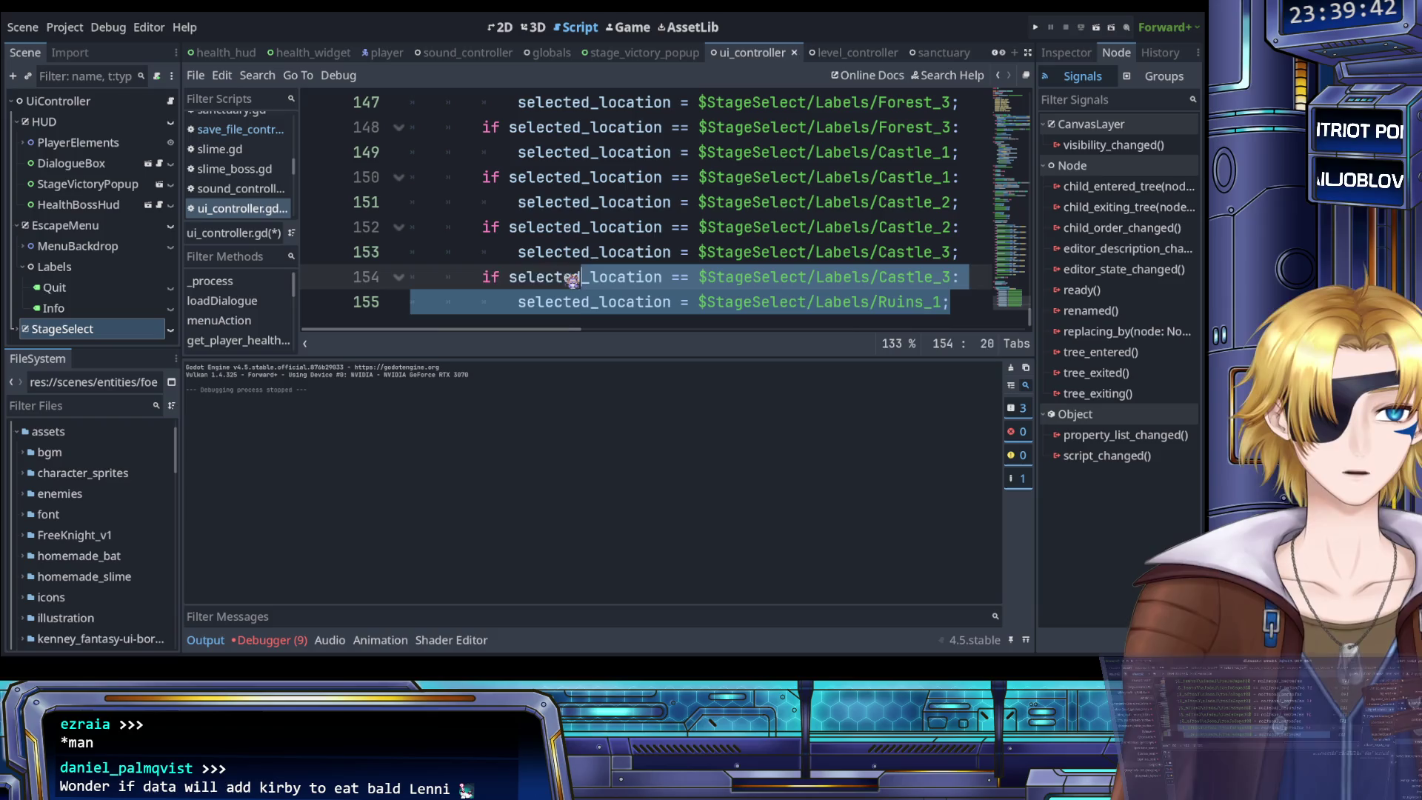
pyautogui.hotkey('ctrl', 'c')
pyautogui.click(962, 302)
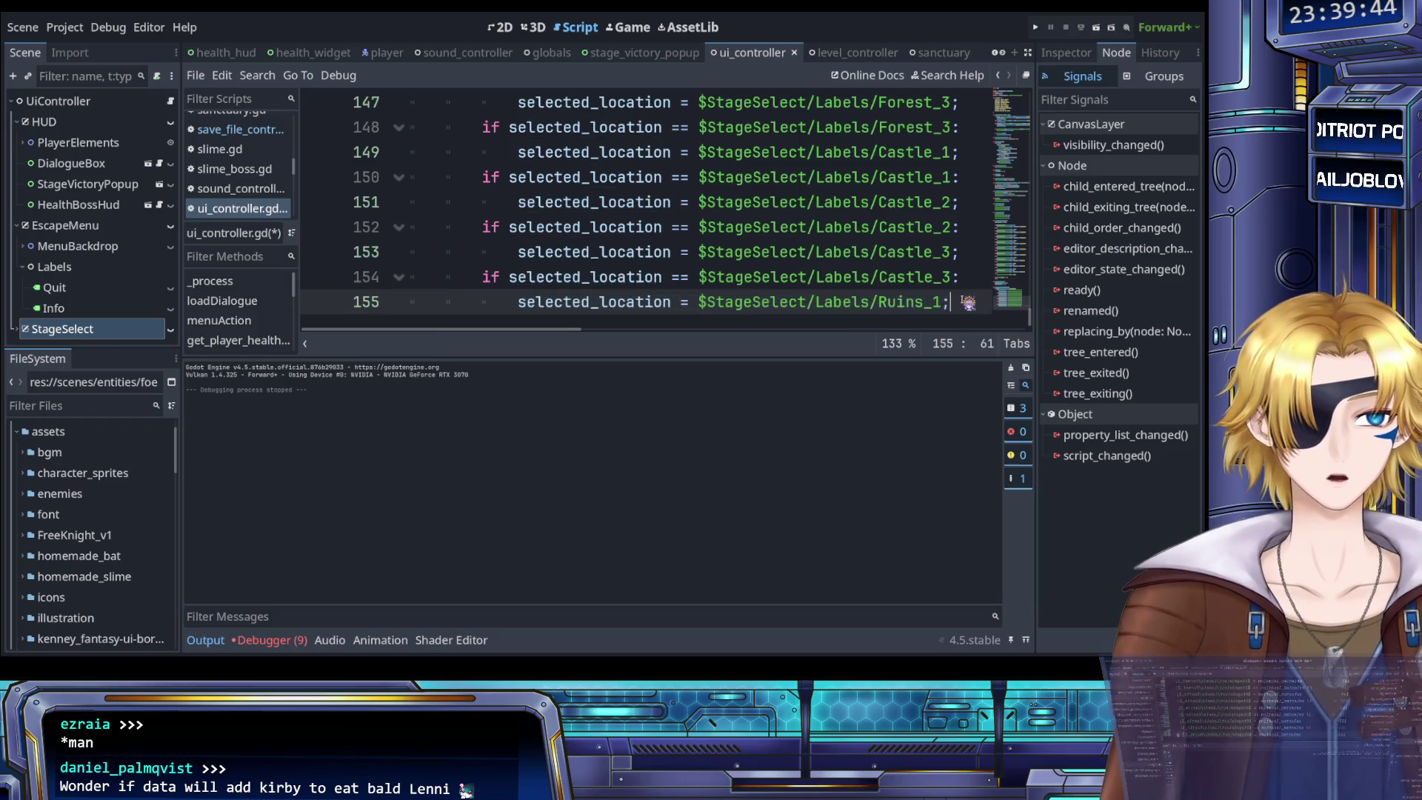
pyautogui.press('Return')
pyautogui.hotkey('ctrl', 'v')
pyautogui.hotkey('shift', 'Tab')
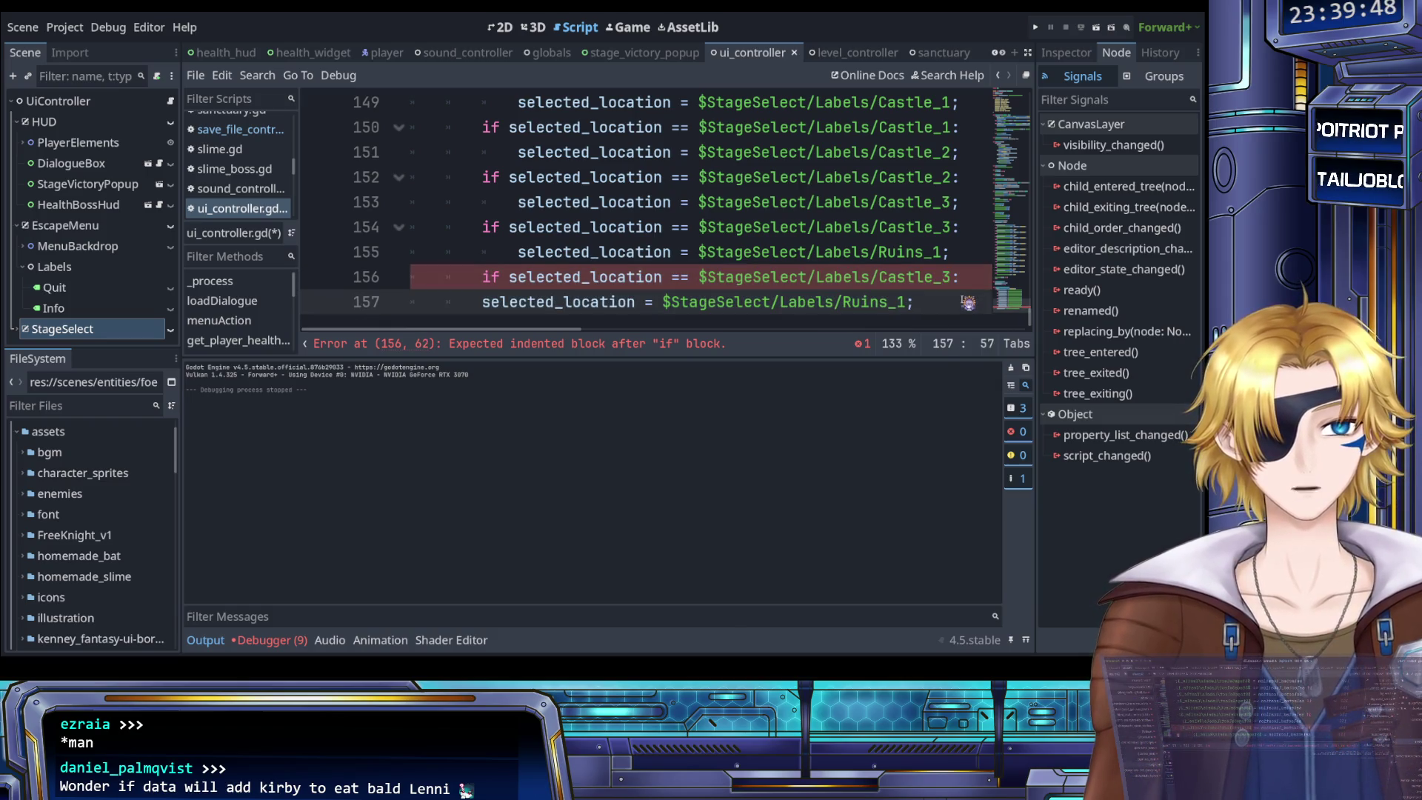
# Re-indent line 157 and replace Castle_3 with Ruins_1 in line 156's condition
pyautogui.click(967, 302)
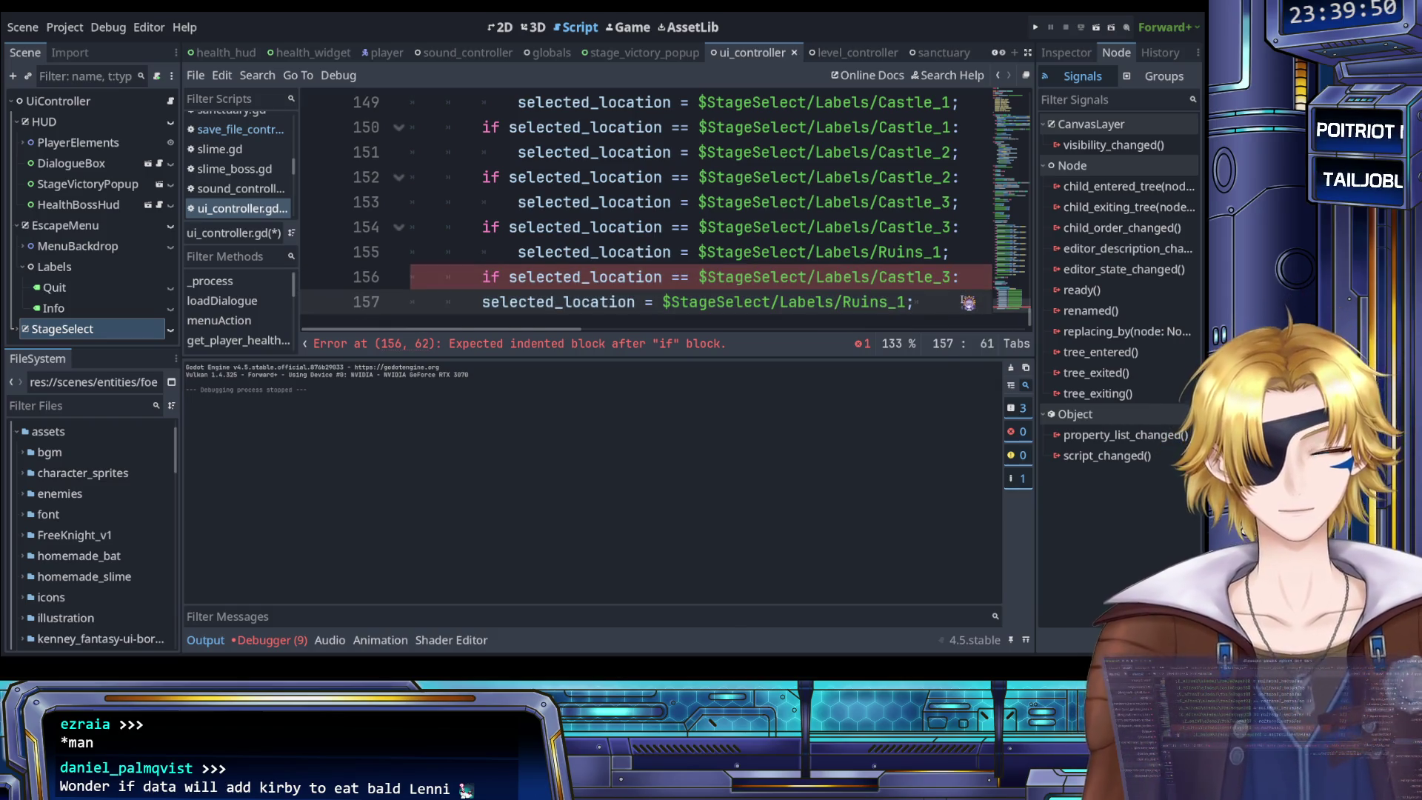
pyautogui.press('Home')
pyautogui.press('Tab')
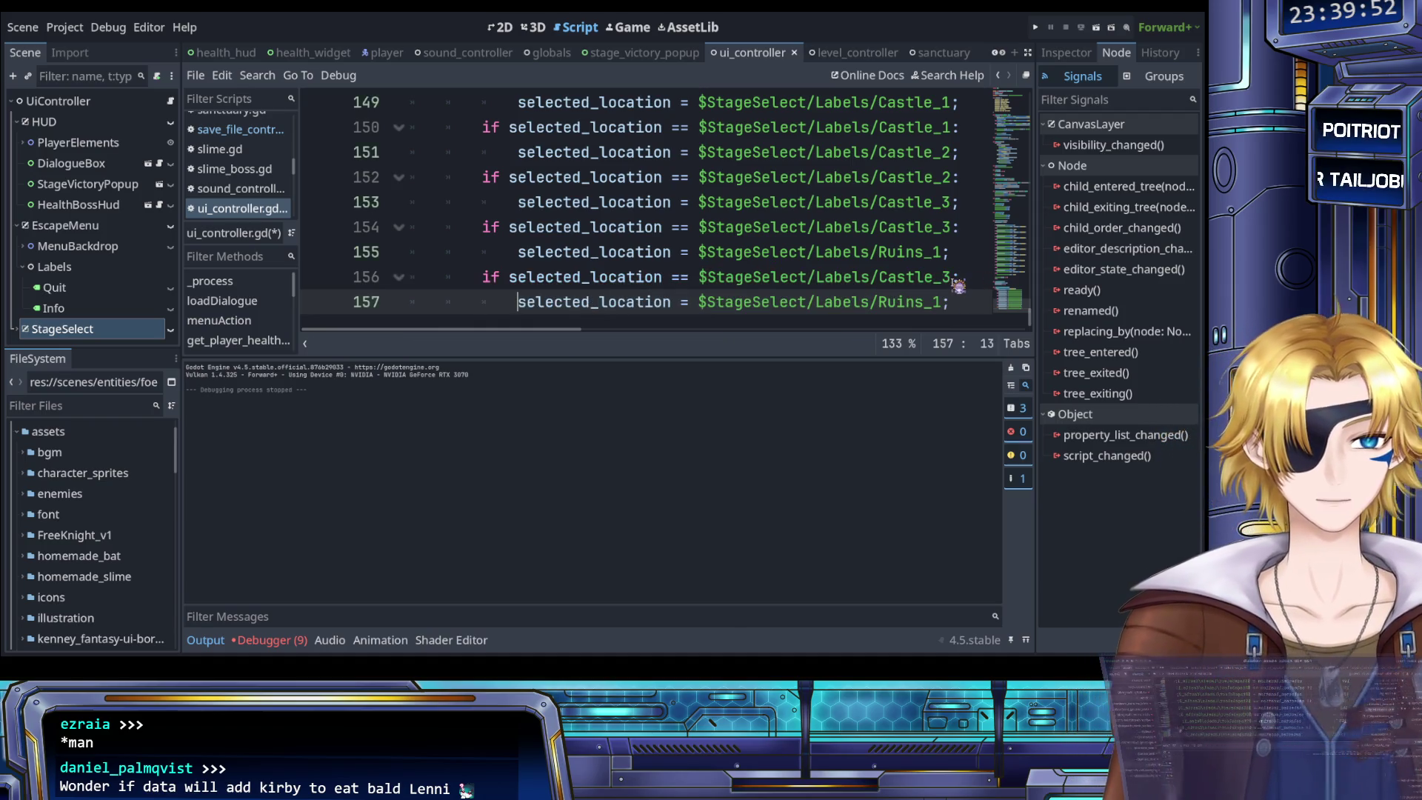
pyautogui.click(953, 278)
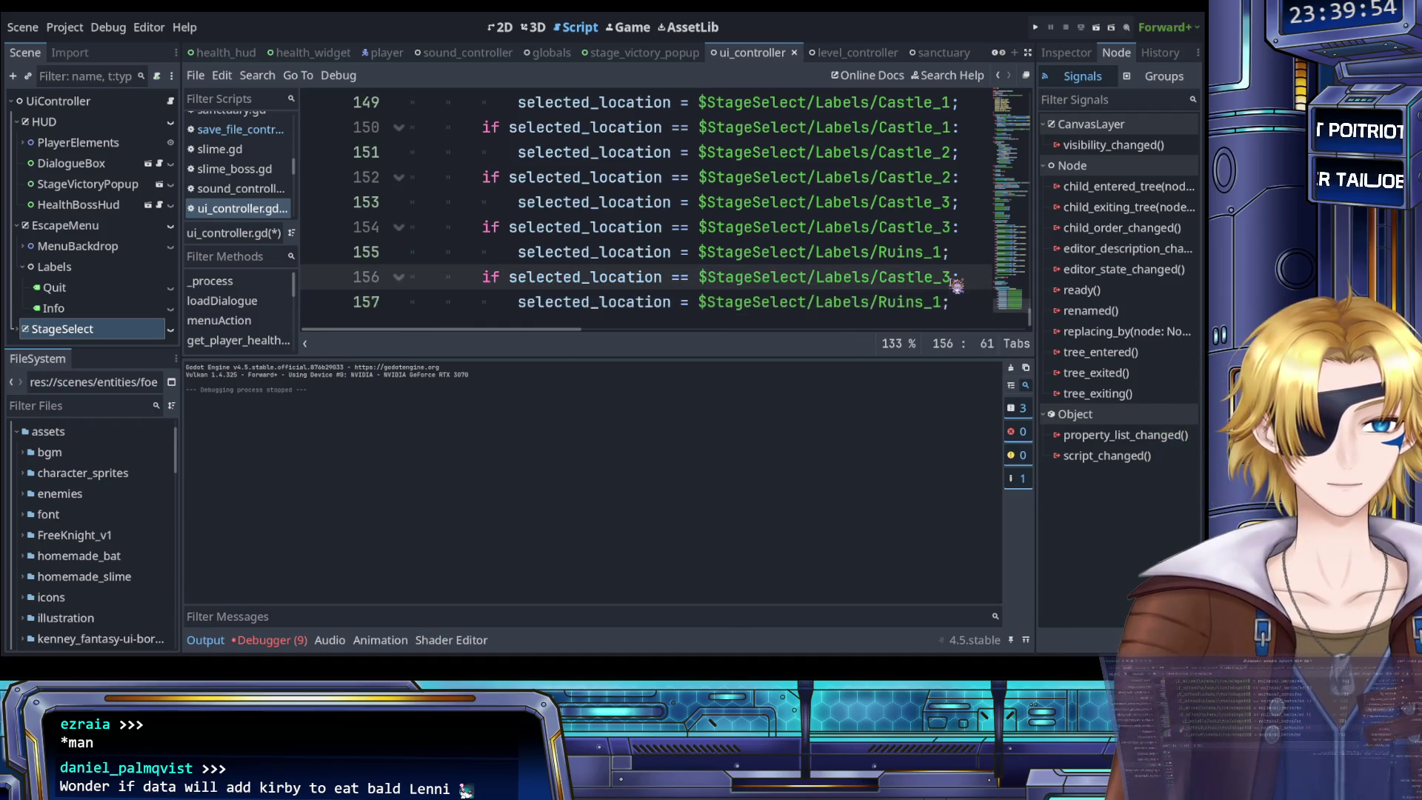
pyautogui.hotkey('ctrl', 'Left')
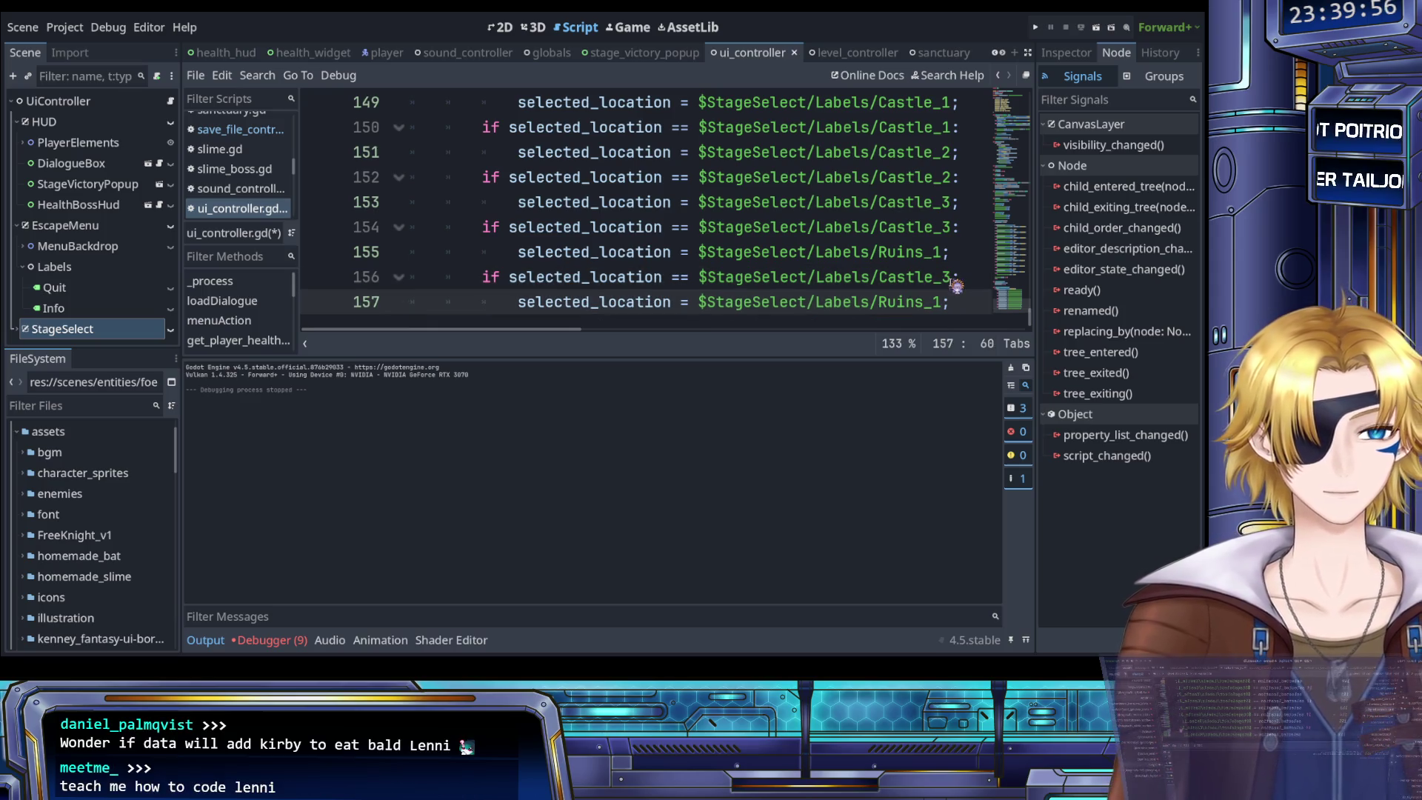
pyautogui.hotkey('ctrl', 'shift', 'Right')
pyautogui.write('Ruins_1')
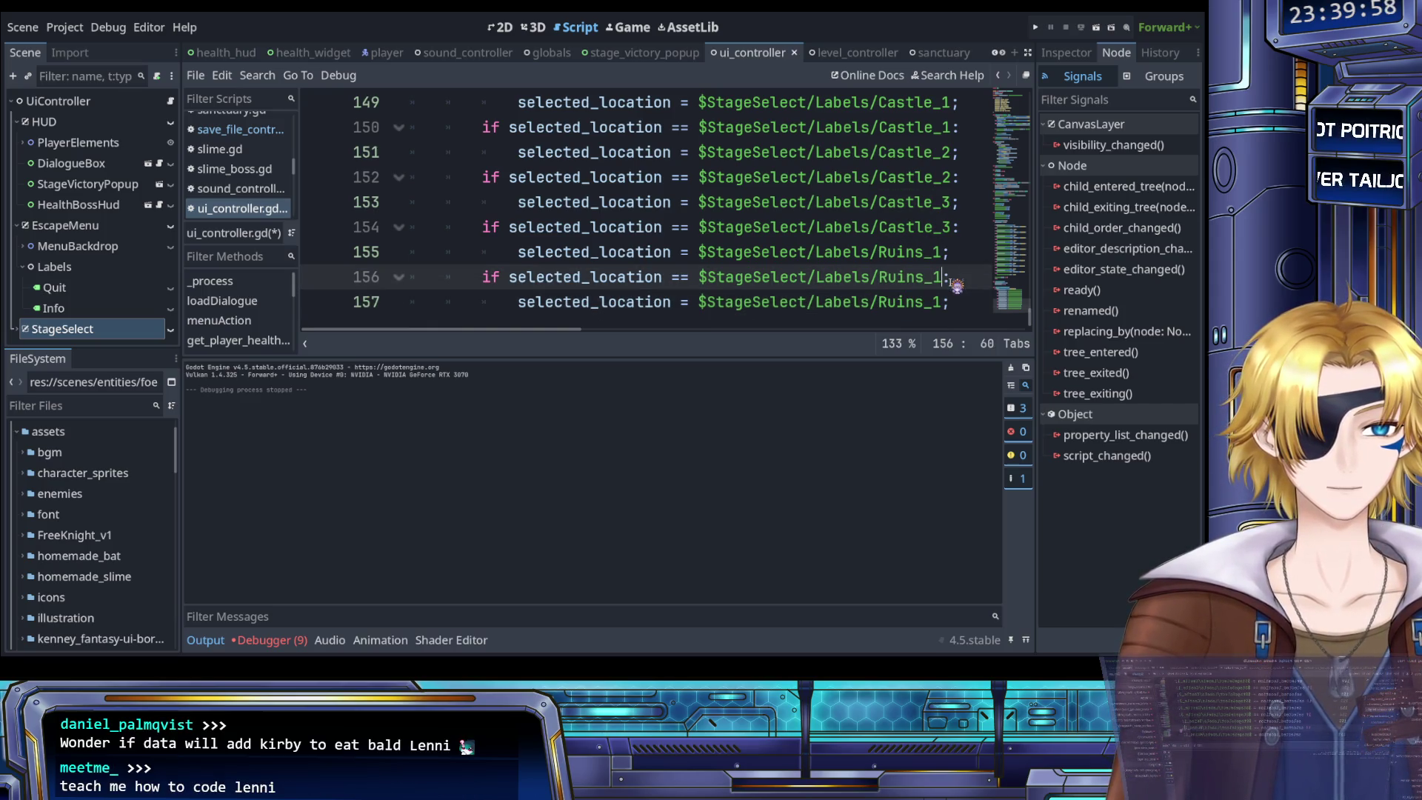
pyautogui.press('Down')
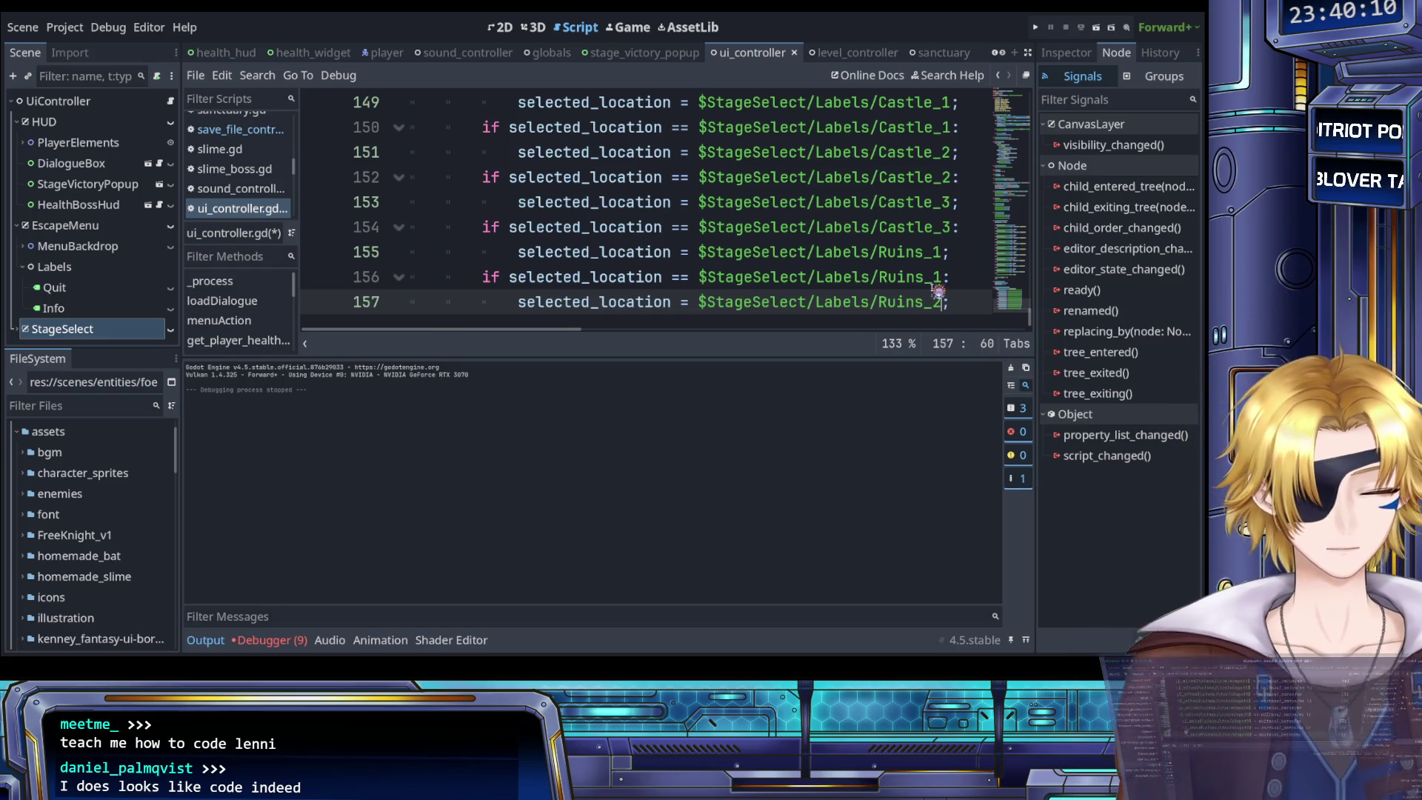
# Copy the Ruins_1 case below it and make it send Ruins_2 to Ruins_3
pyautogui.hotkey('shift', 'Up')
pyautogui.hotkey('shift', 'Home')
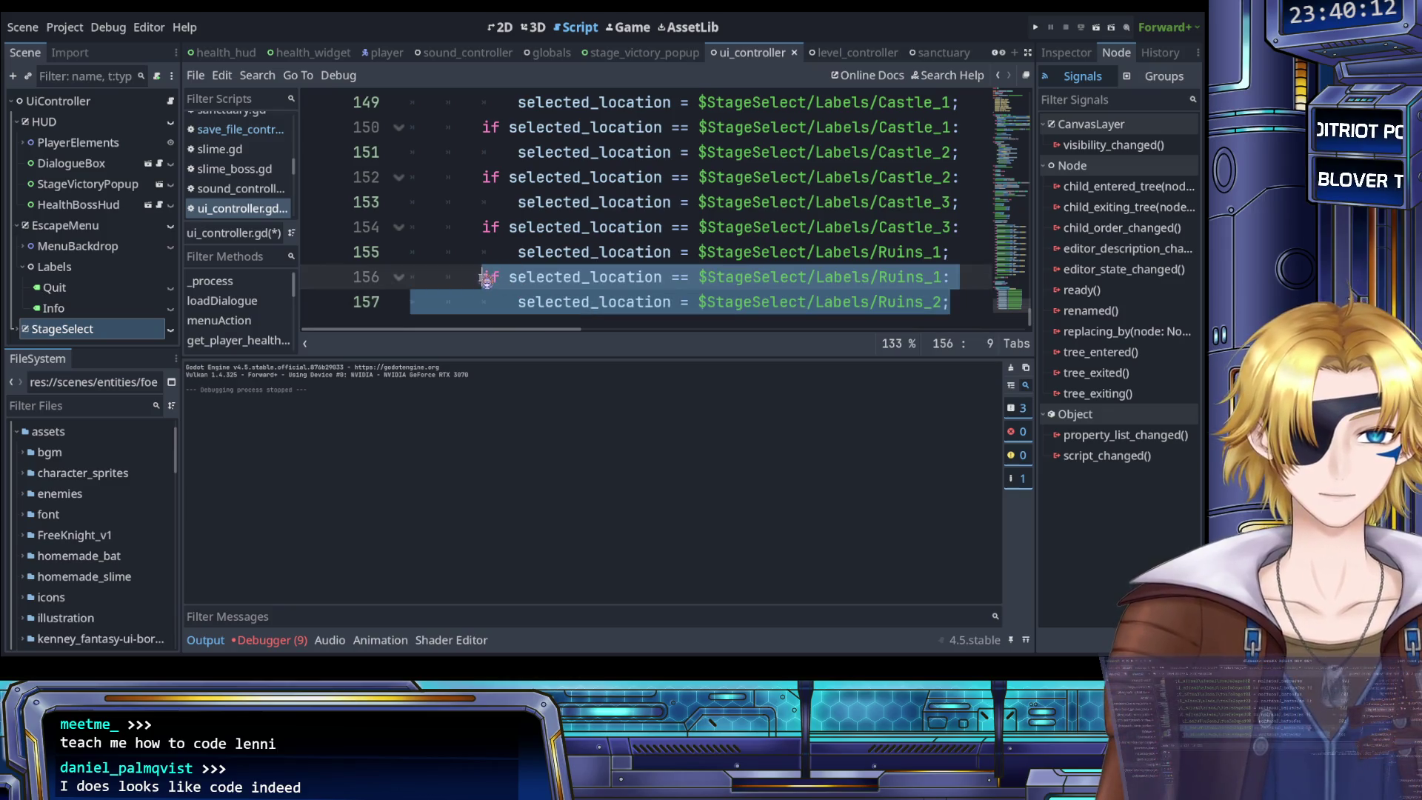
pyautogui.click(961, 302)
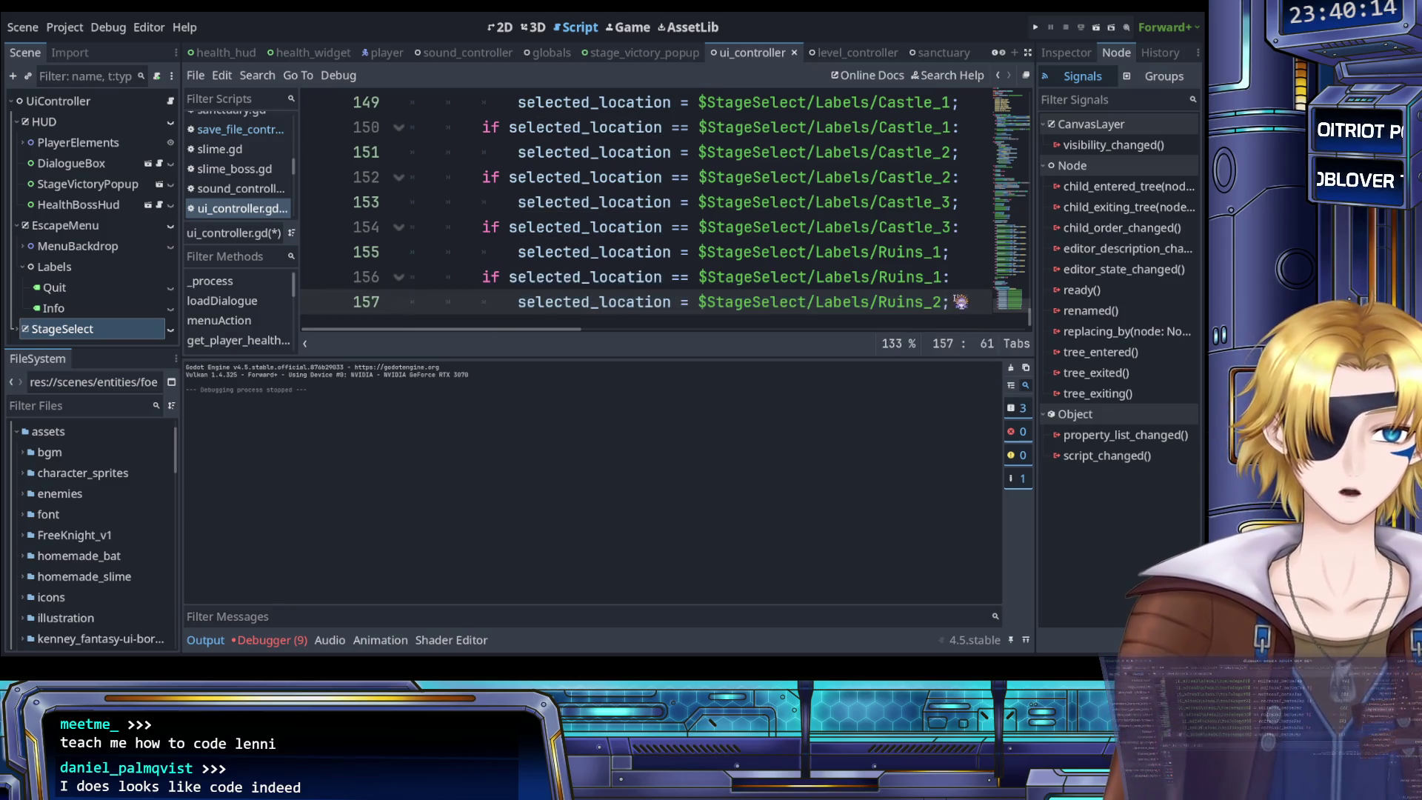
pyautogui.press('Return')
pyautogui.write('if selected_location == $StageSelect/Labels/Ruins_1: \t\t\tselected_location = $StageSelect/Labels/Ruins_2;')
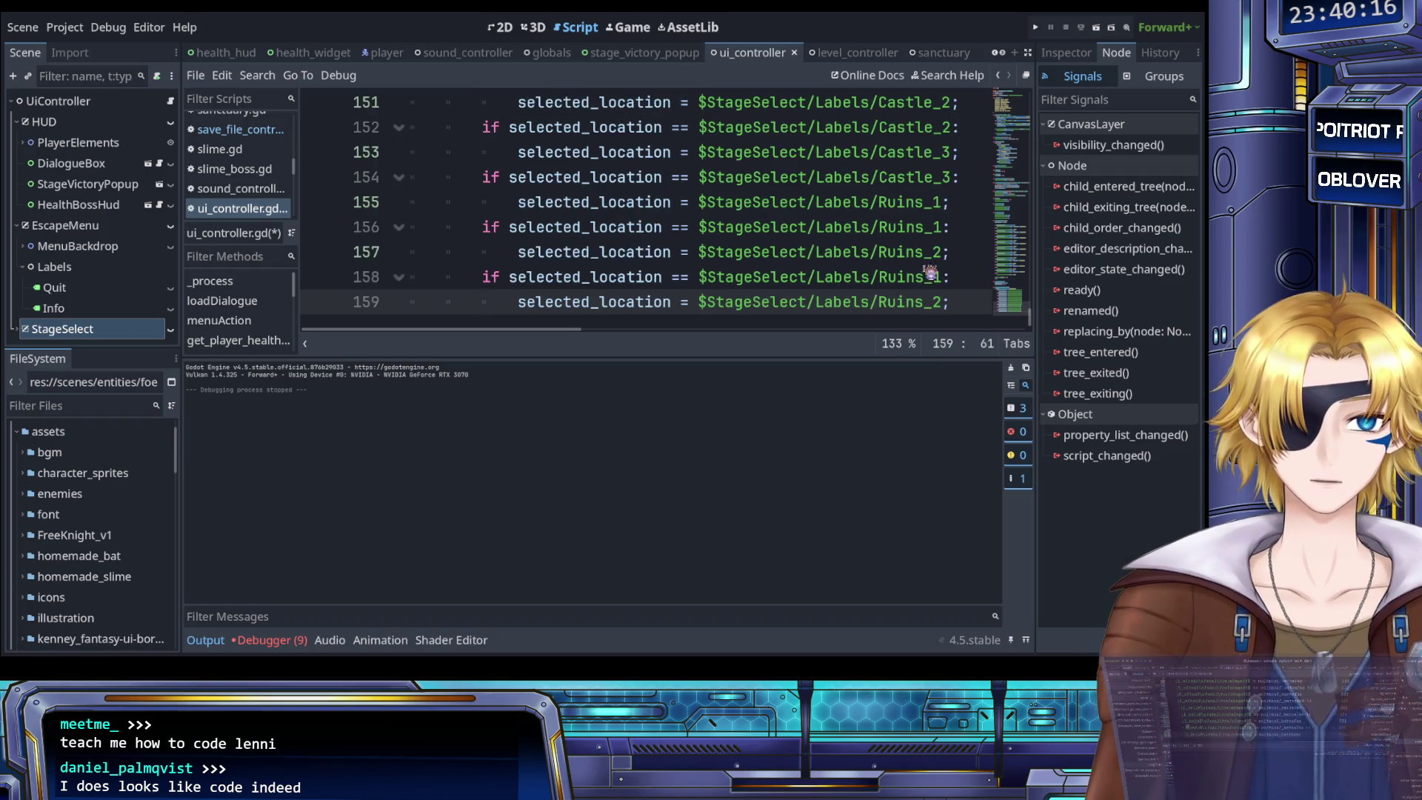
pyautogui.click(939, 277)
pyautogui.press('BackSpace')
pyautogui.write('2')
pyautogui.press('Down')
pyautogui.press('BackSpace')
pyautogui.write('3')
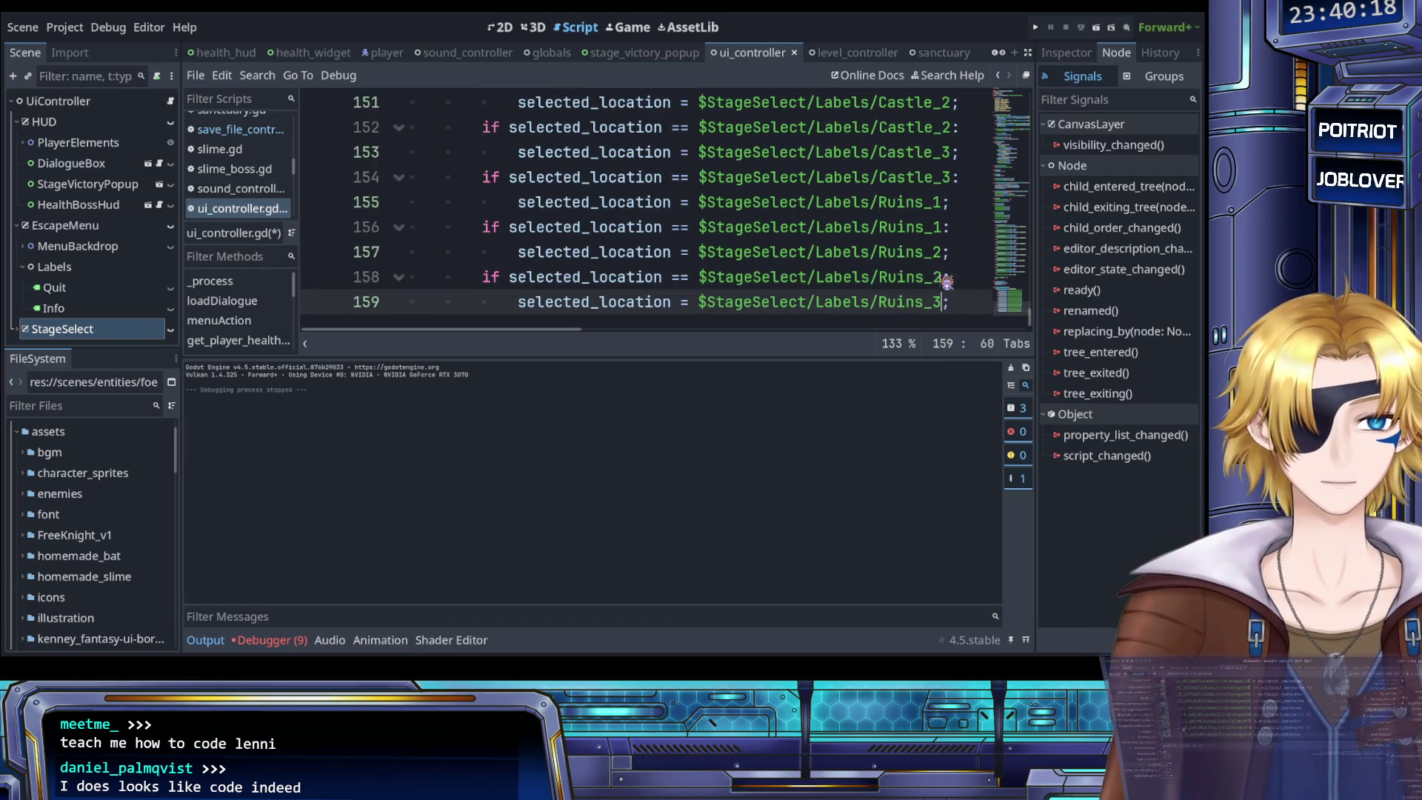
# Add a case on lines 160–161 sending Ruins_3 to Quit
pyautogui.click(962, 301)
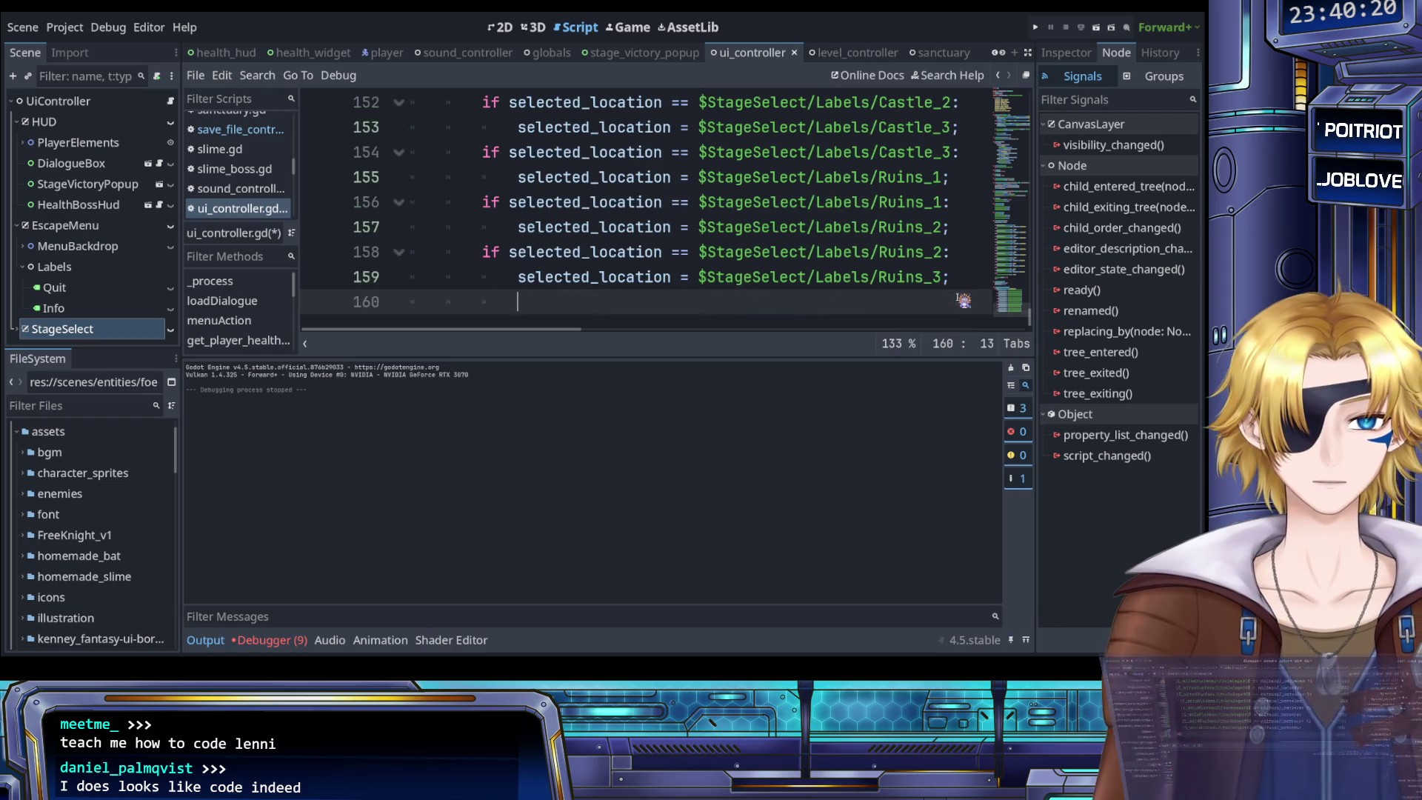
pyautogui.press('Return')
pyautogui.hotkey('ctrl', 'v')
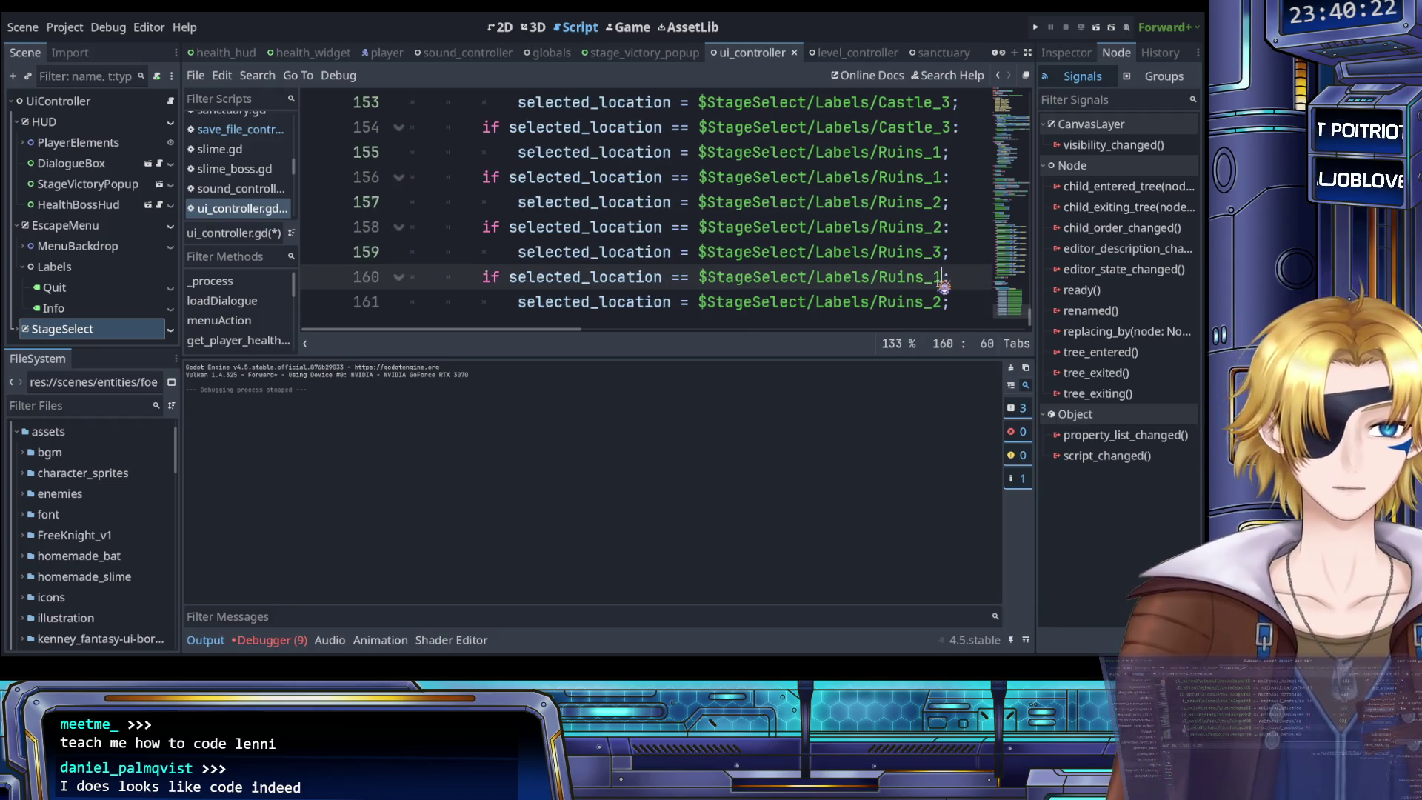
pyautogui.click(938, 277)
pyautogui.press('BackSpace')
pyautogui.write('3')
pyautogui.press('Down')
pyautogui.press('BackSpace')
pyautogui.press('BackSpace')
pyautogui.press('BackSpace')
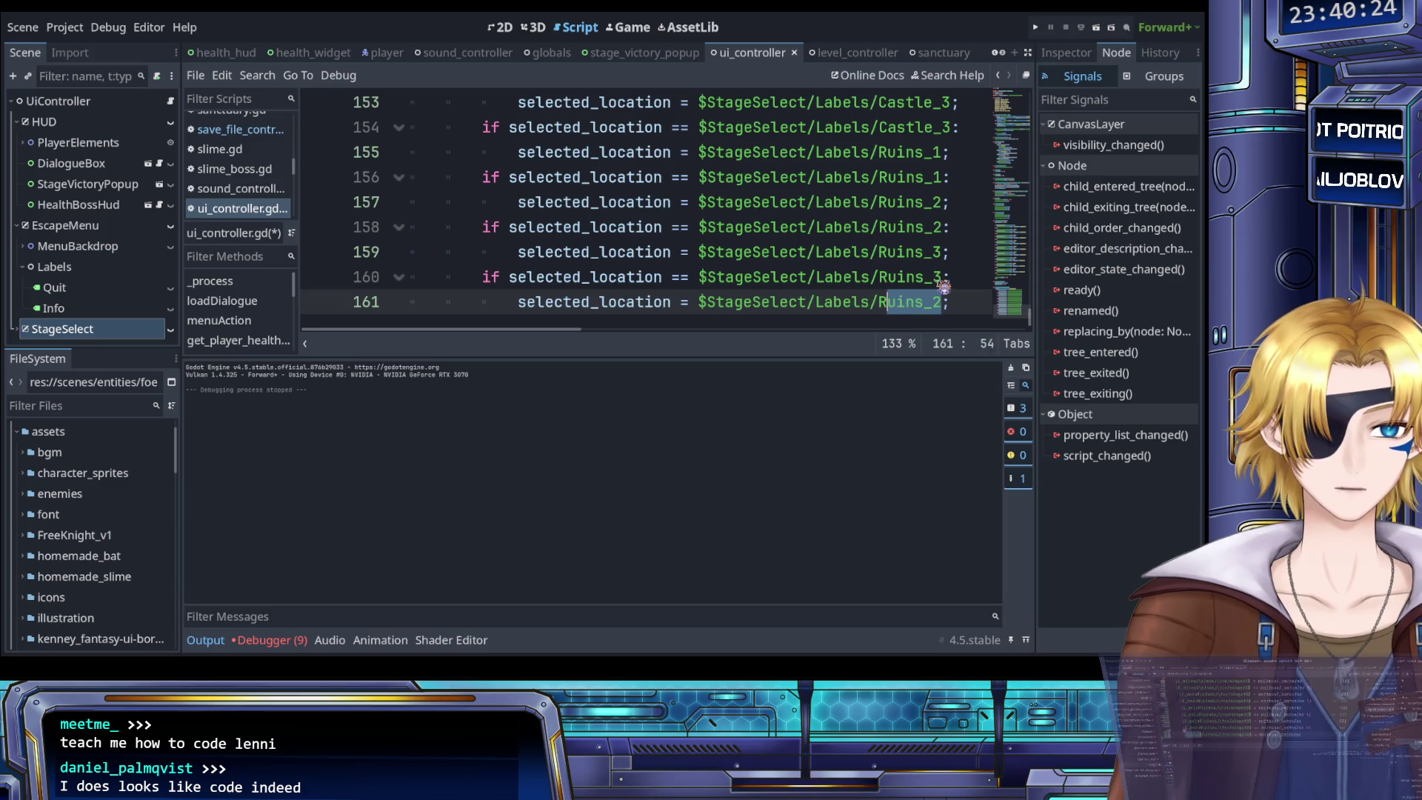
pyautogui.write('Forest')
pyautogui.press('Return')
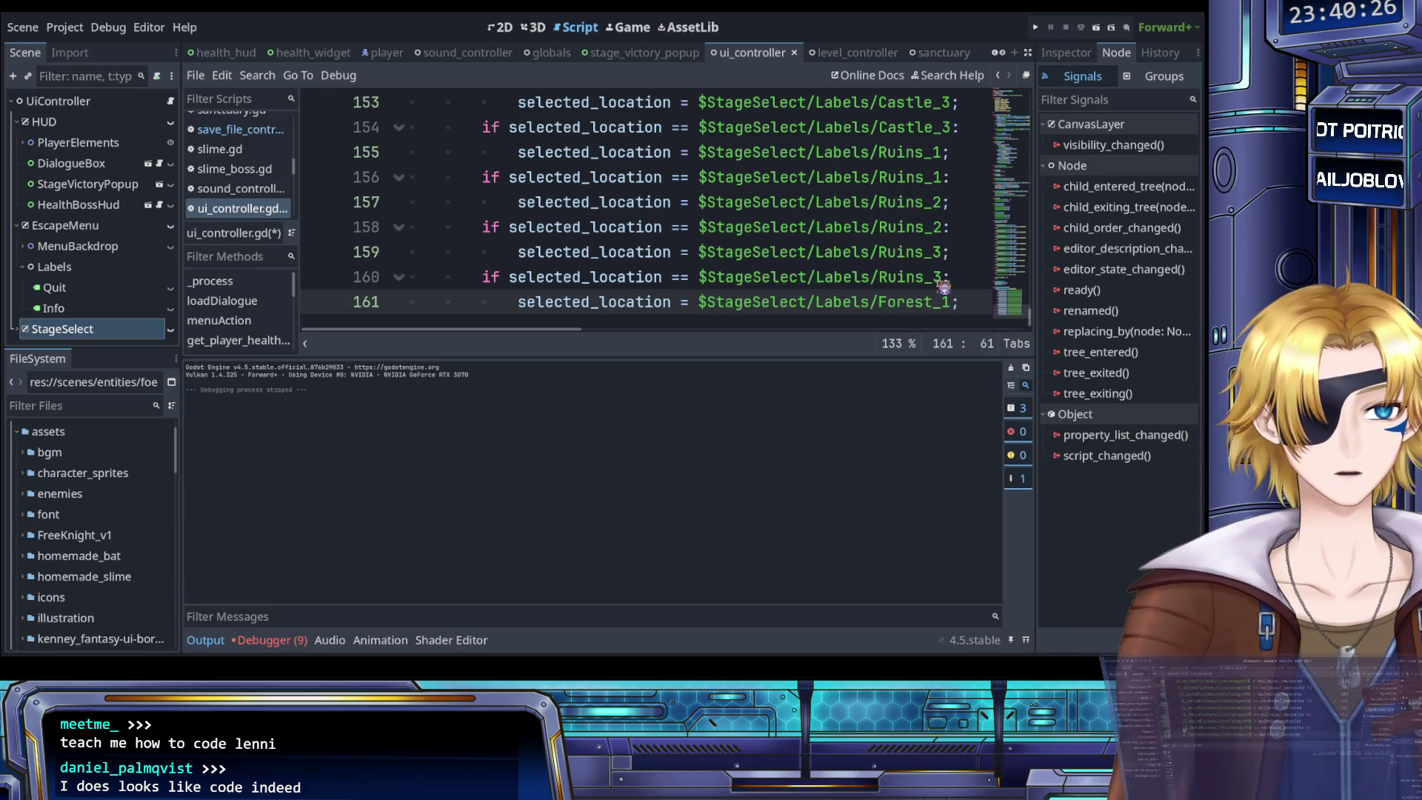
pyautogui.hotkey('ctrl', 's')
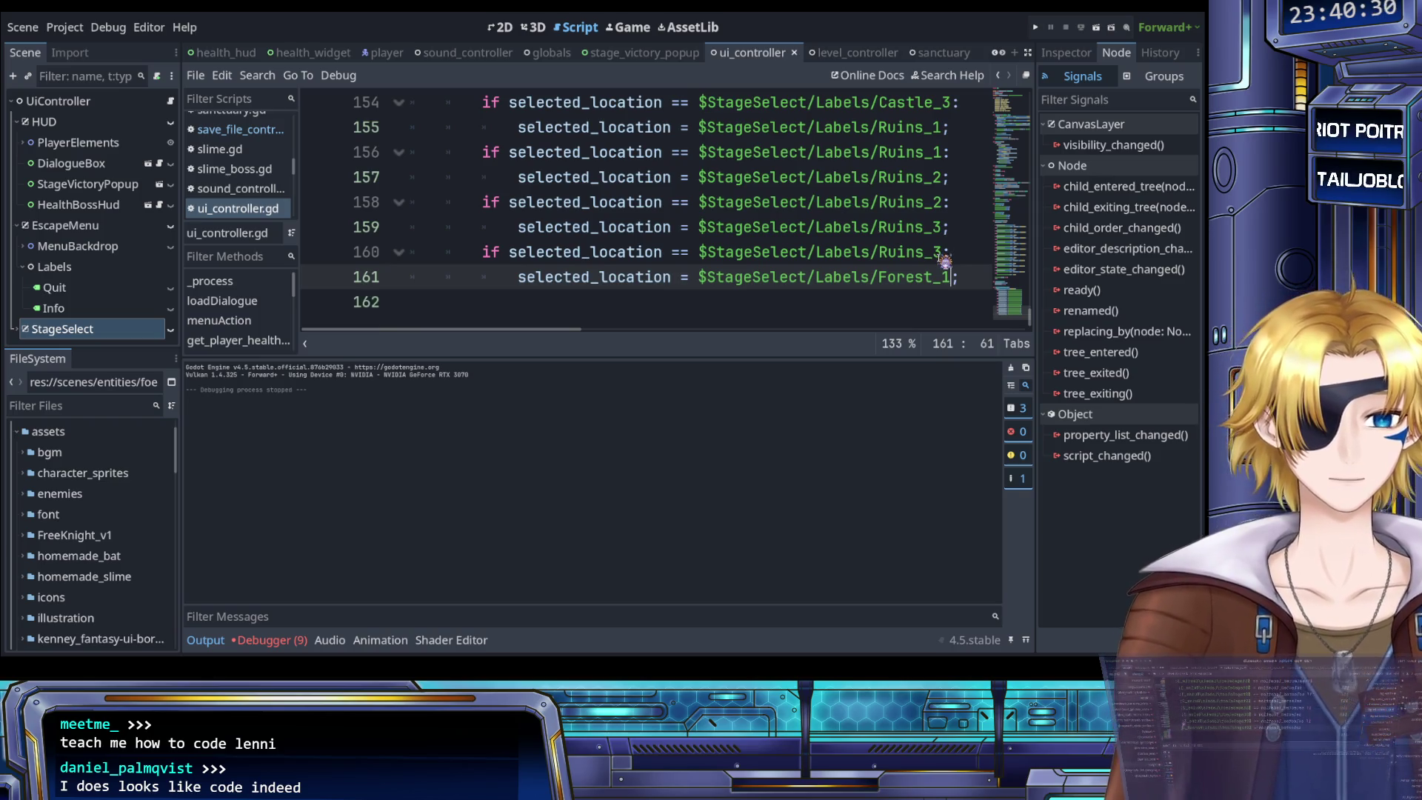
pyautogui.hotkey('shift', 'Left')
pyautogui.hotkey('shift', 'Left')
pyautogui.hotkey('shift', 'Left')
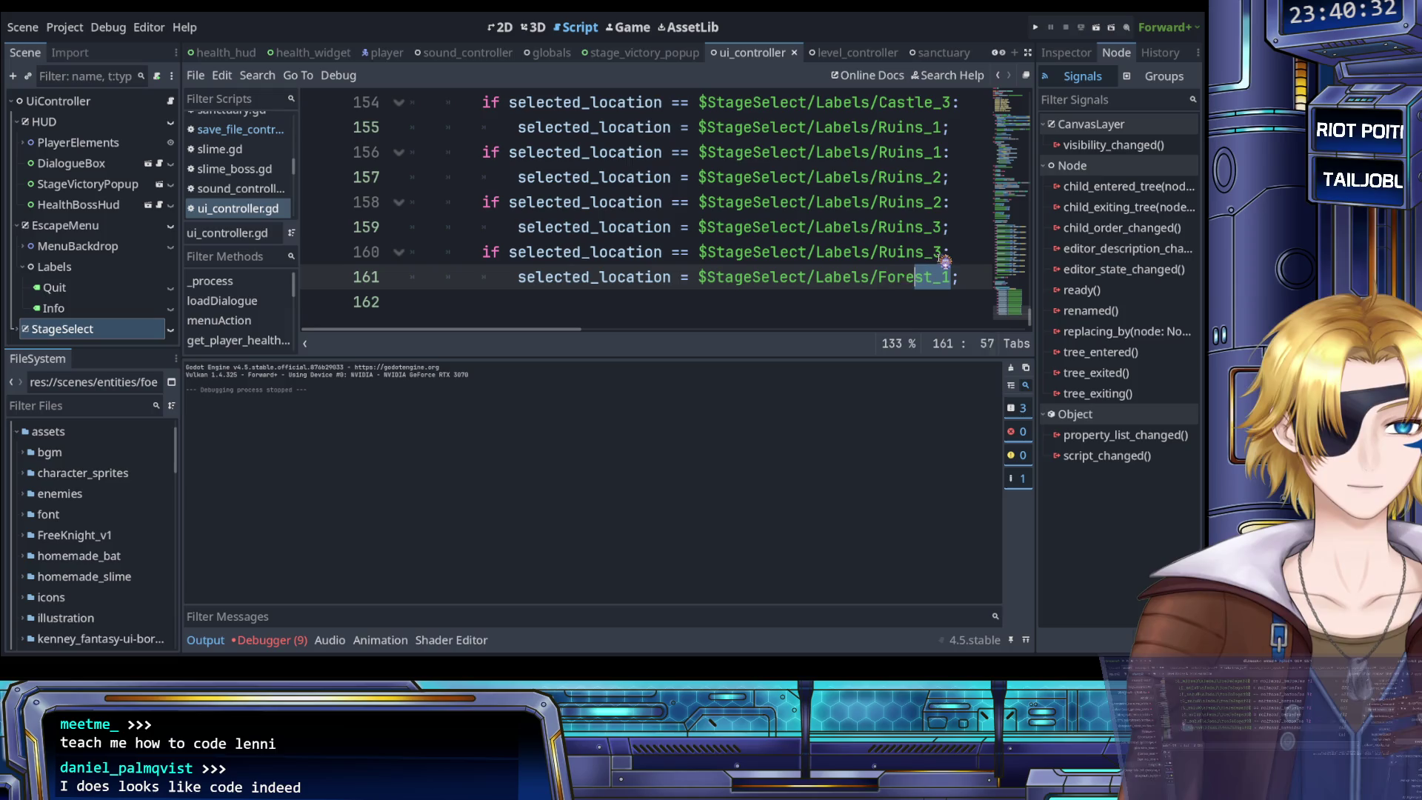
pyautogui.write('Qu')
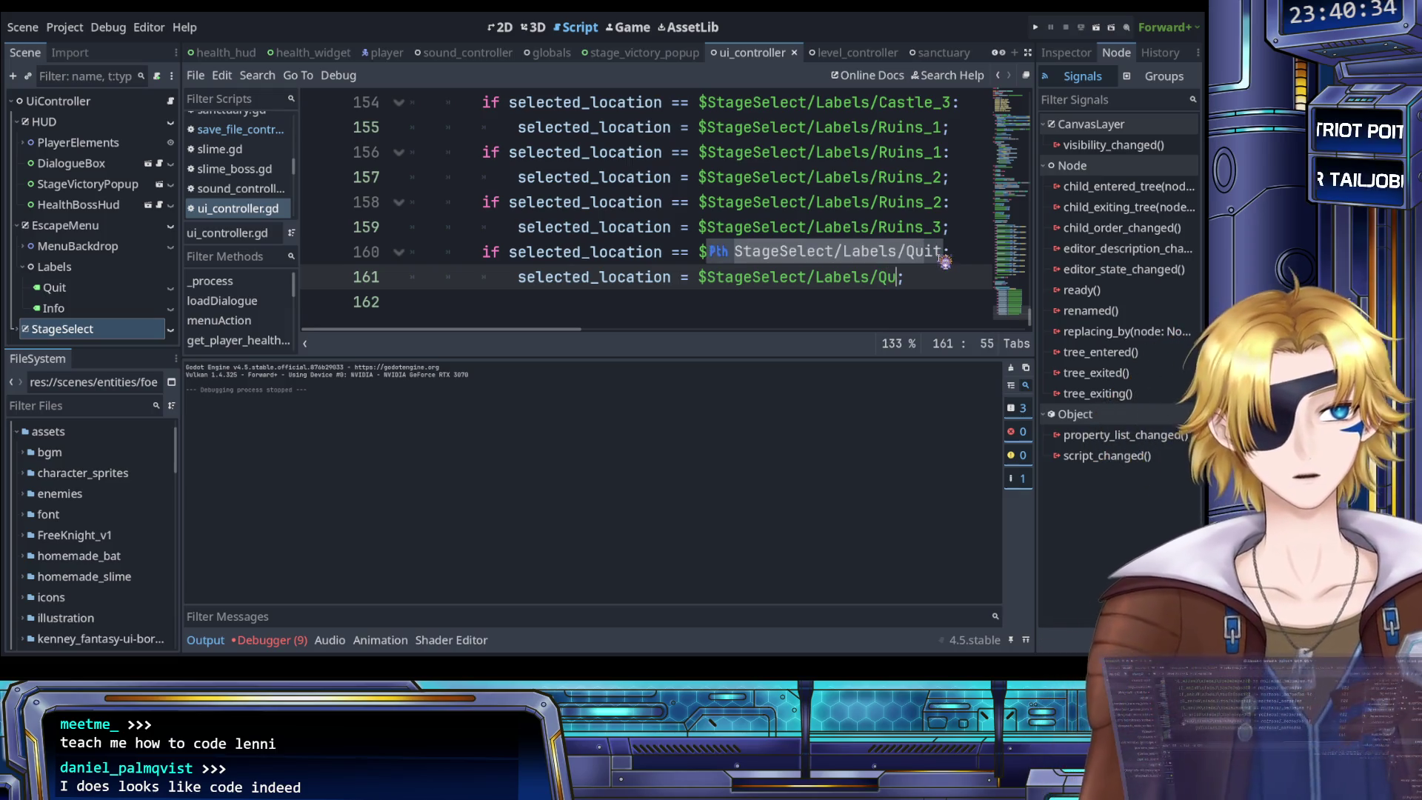
pyautogui.press('Return')
pyautogui.press('Return')
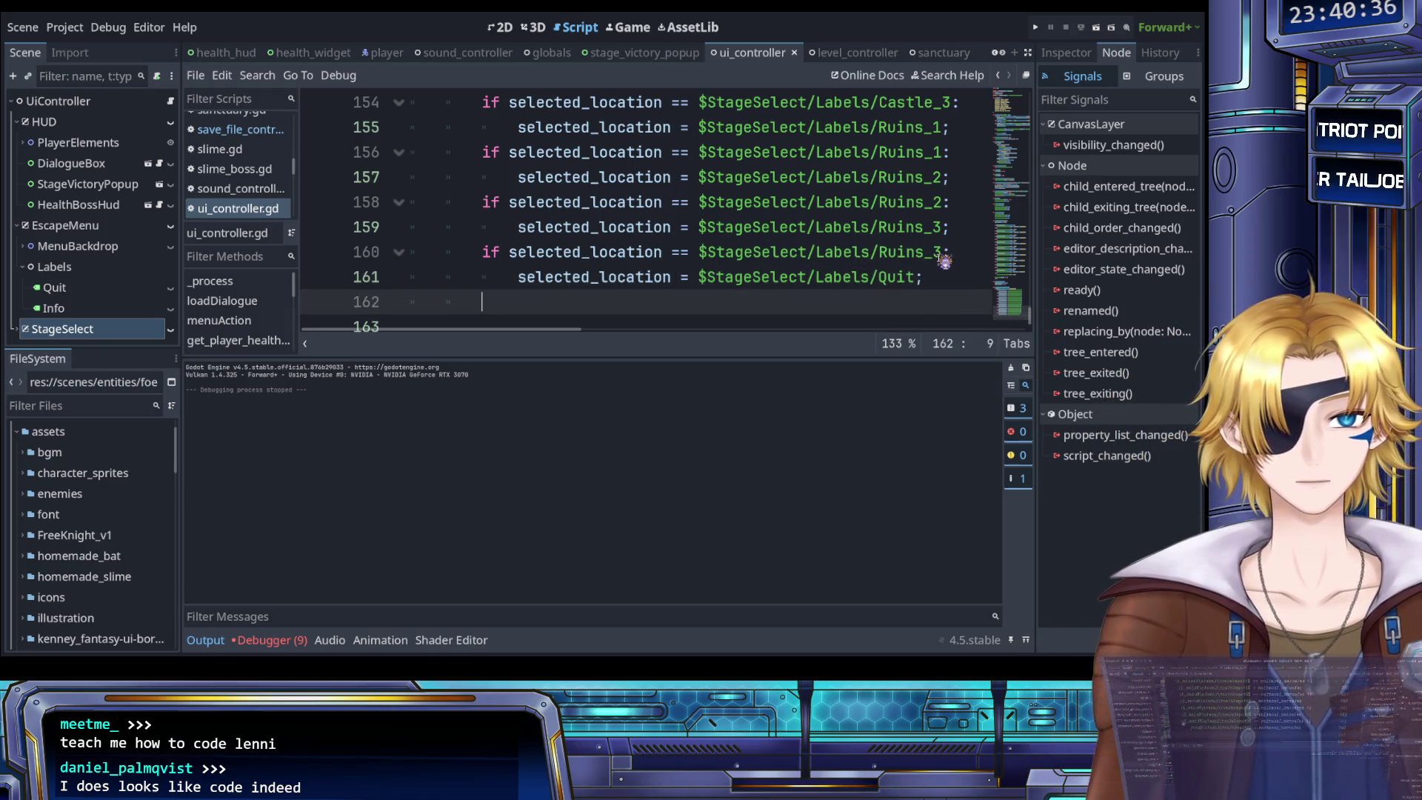
# Add a final case wrapping Quit back to Forest_1 and save the script
pyautogui.moveTo(944, 259)
pyautogui.mouseDown()
pyautogui.moveTo(666, 296)
pyautogui.moveTo(485, 252)
pyautogui.mouseUp()
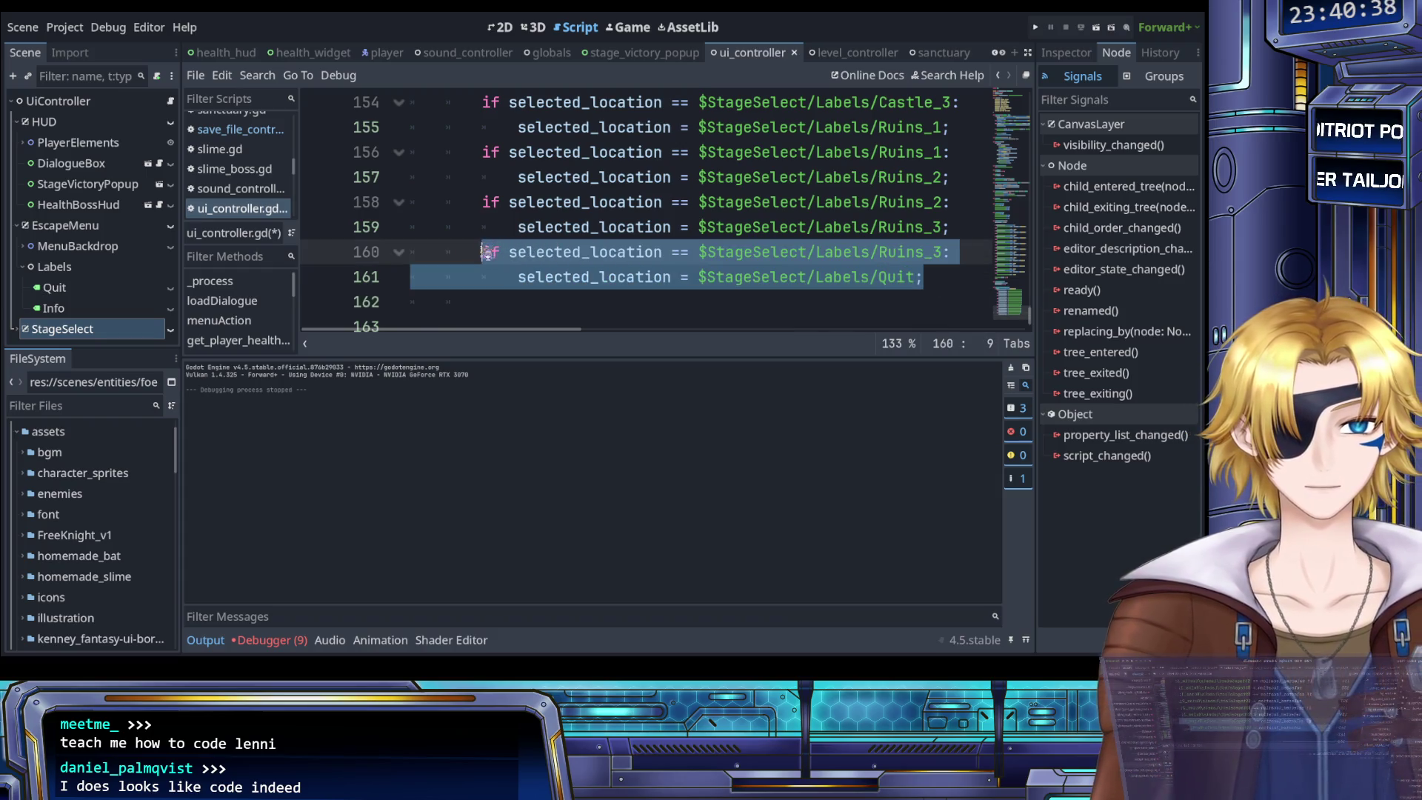
pyautogui.click(536, 309)
pyautogui.write('if selected_location == $StageSelect/Labels/Ruins_3: \t\t\tselected_location = $StageSelect/Labels/Quit;')
pyautogui.doubleClick(902, 276)
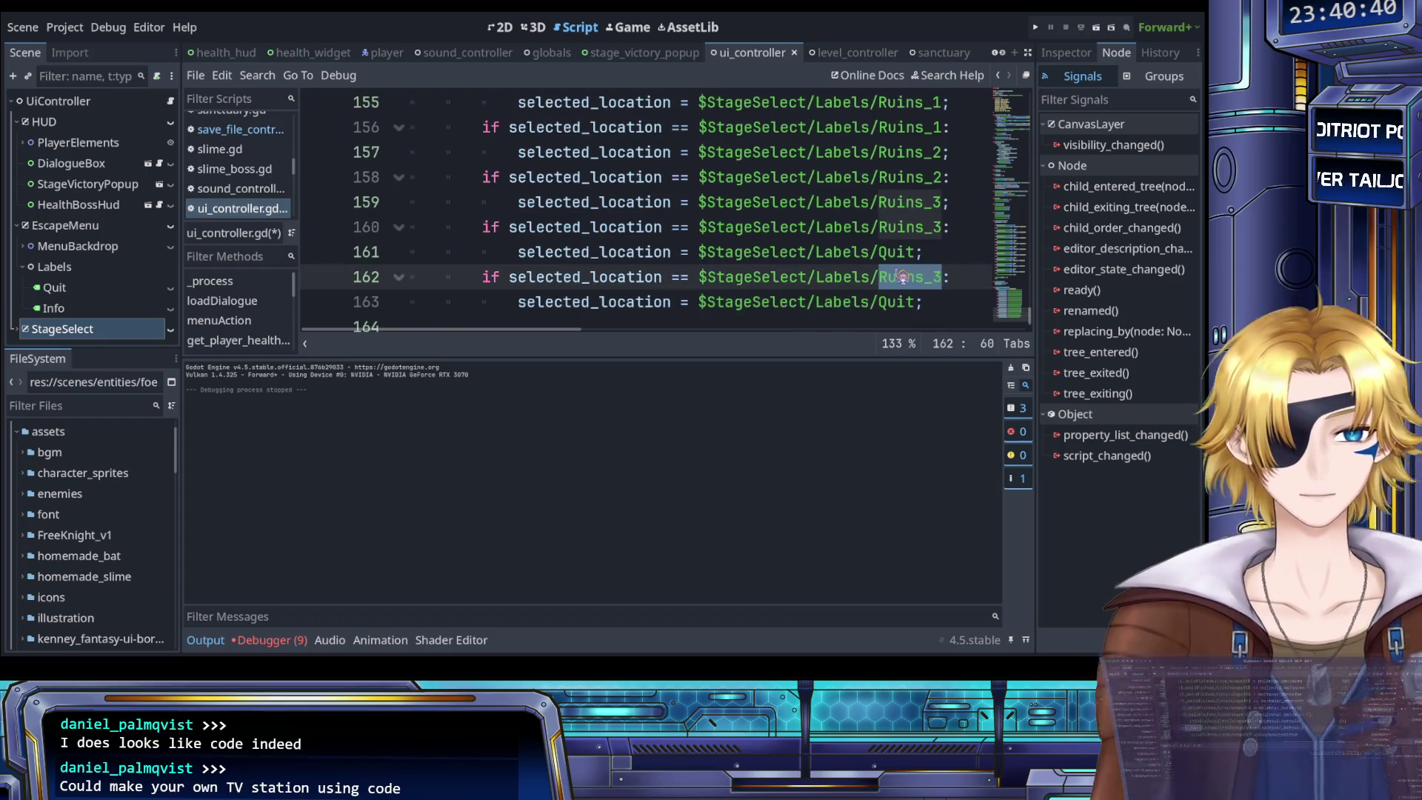
pyautogui.write('Quit')
pyautogui.hotkey('ctrl', 'd')
pyautogui.hotkey('ctrl', 'd')
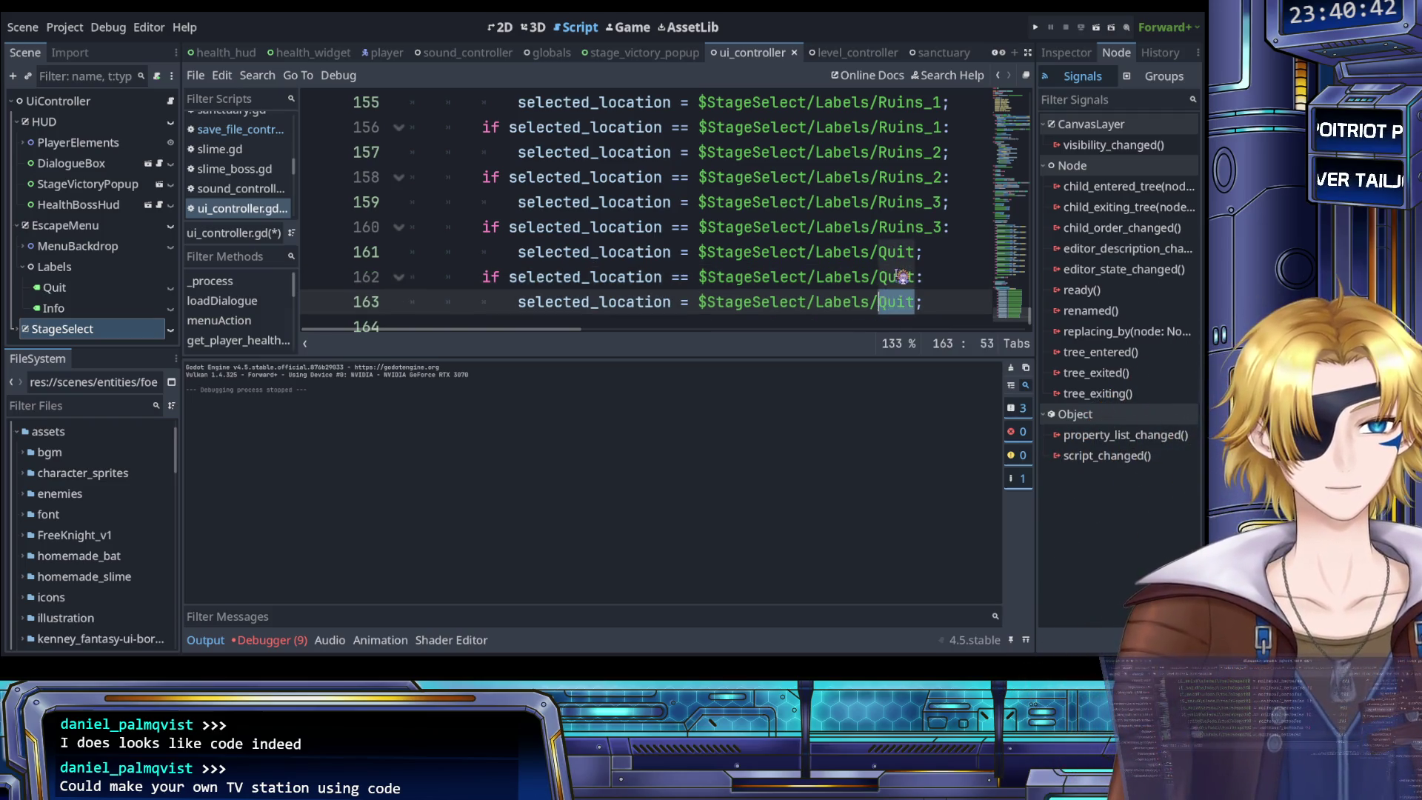
pyautogui.write('F')
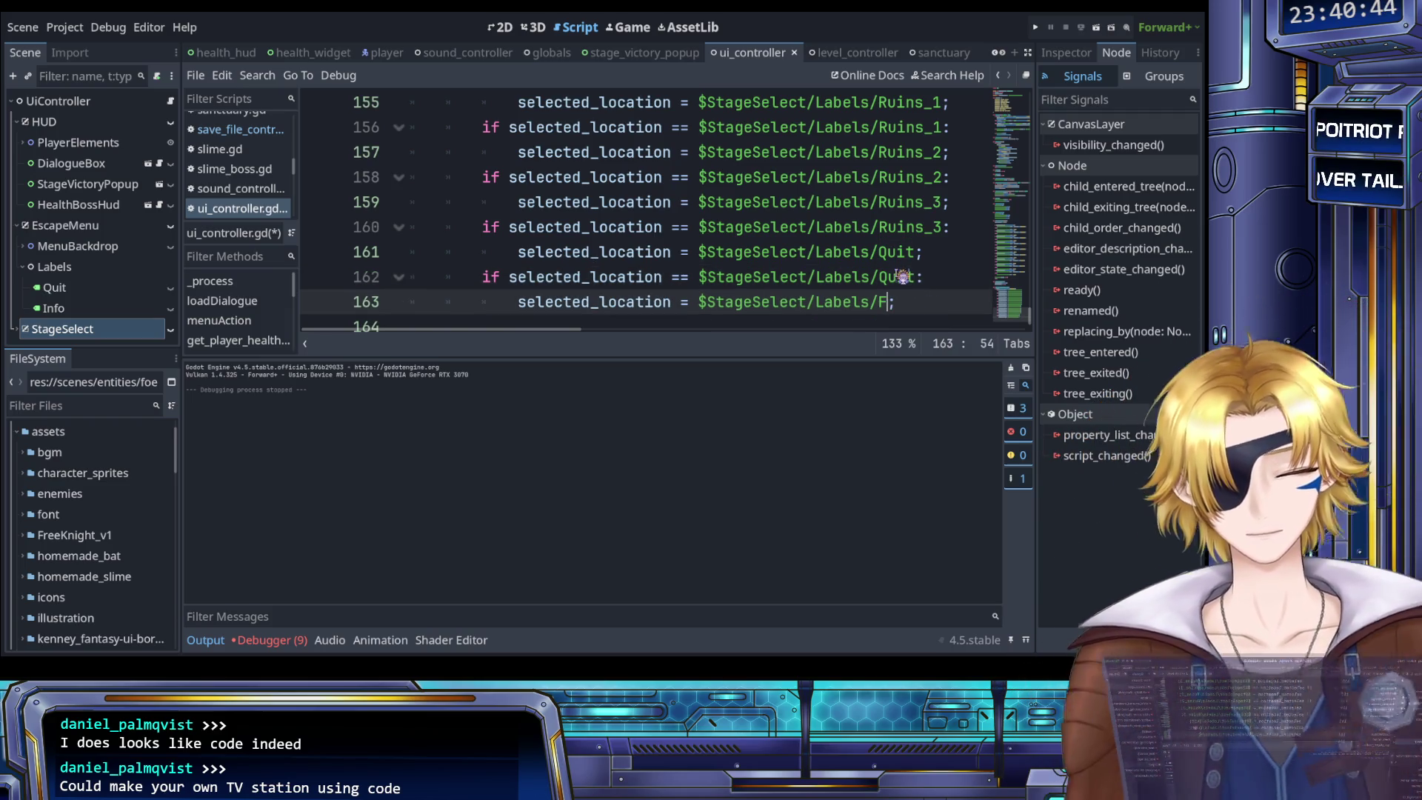
pyautogui.write('orest 1')
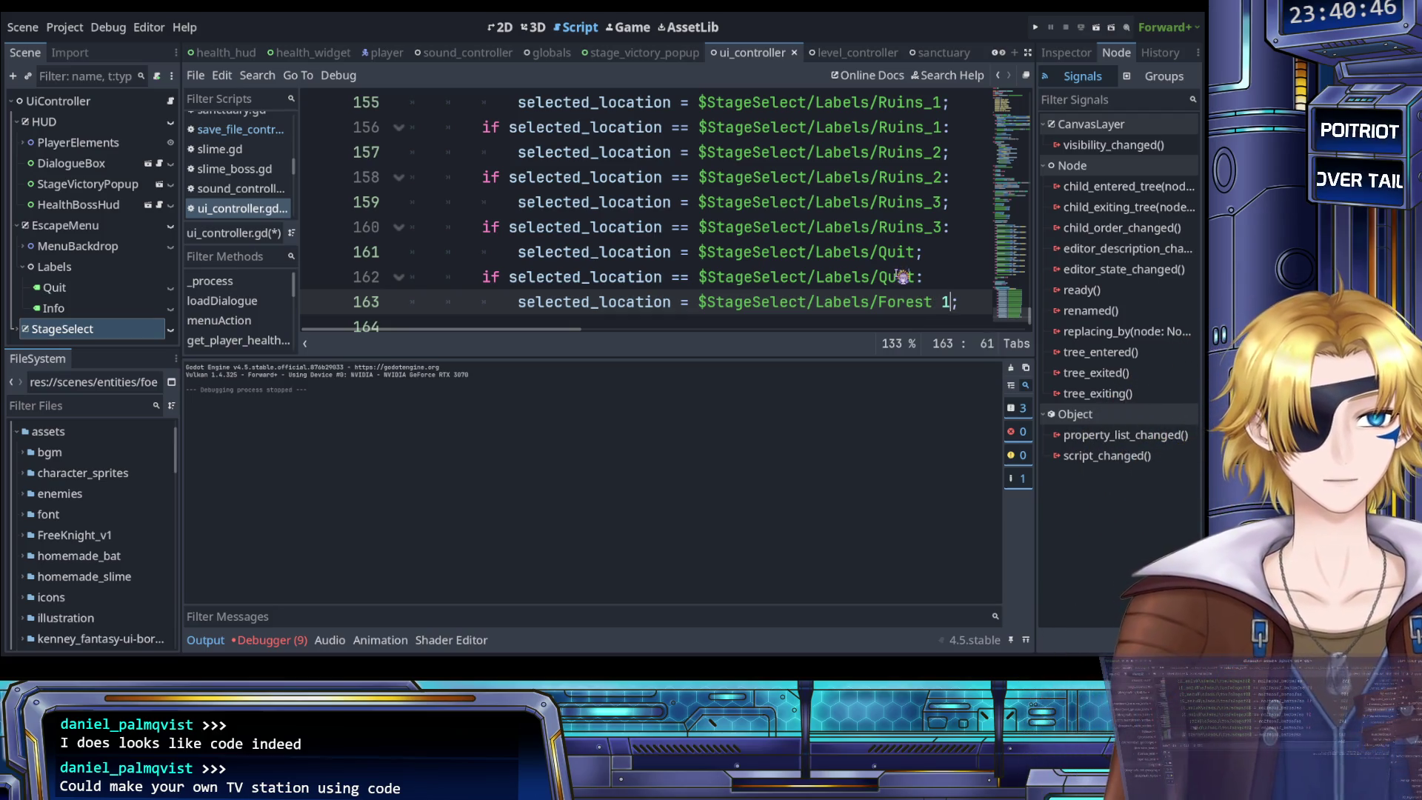
pyautogui.press('BackSpace')
pyautogui.press('BackSpace')
pyautogui.write('_')
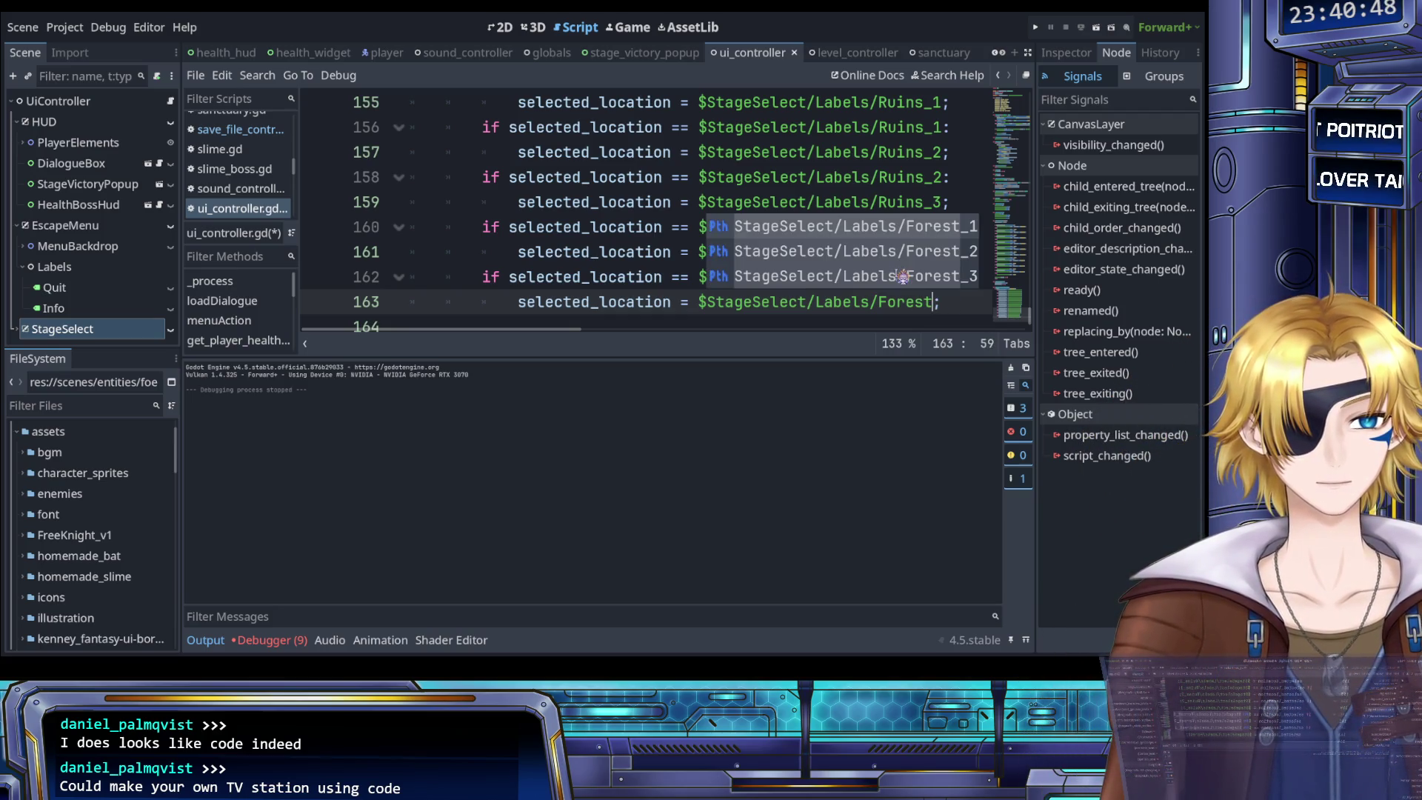
pyautogui.write('1')
pyautogui.hotkey('ctrl', 's')
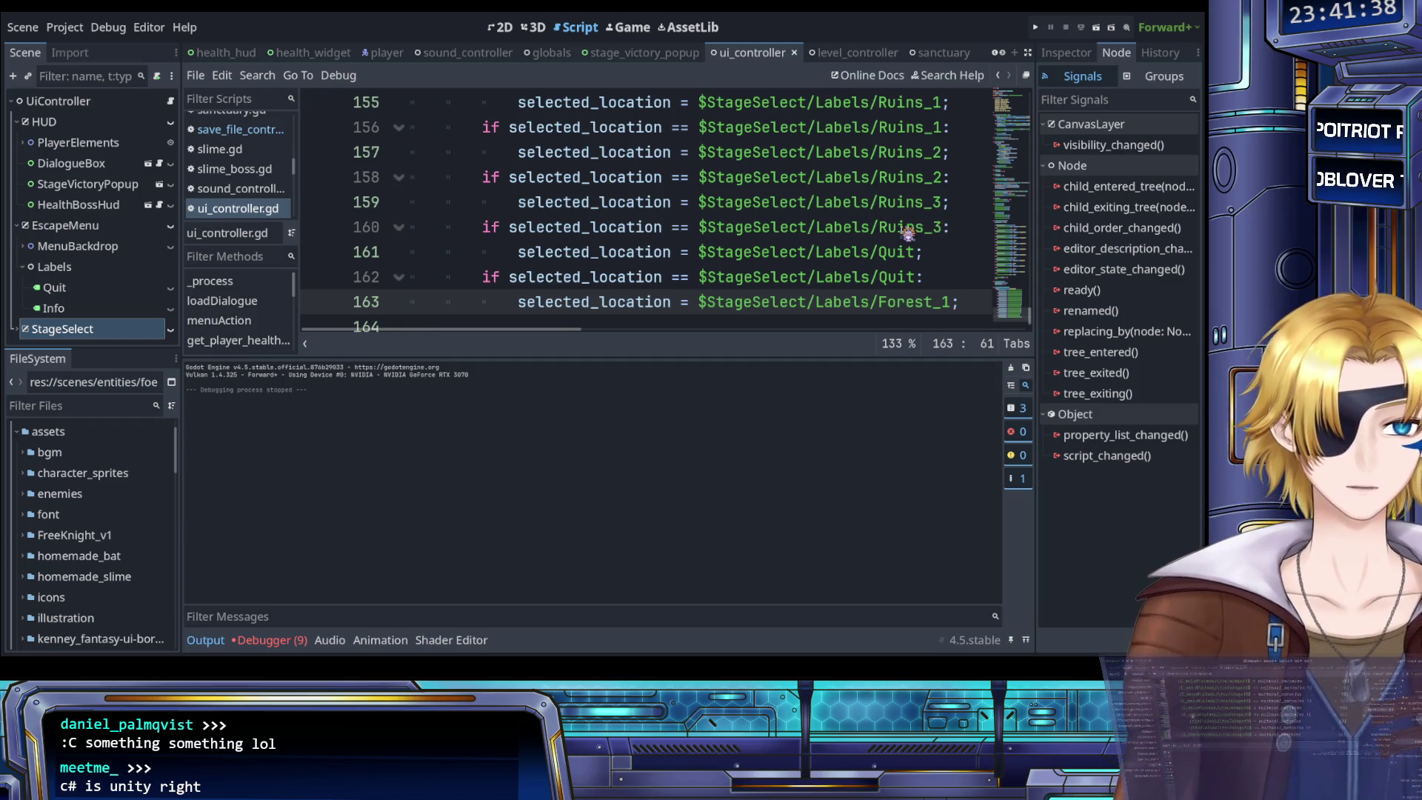
pyautogui.scroll(-1, 907, 233)
# Set the upward targets on lines 176, 178 and 180 to Castle_2, Castle_3 and Ruins_1
pyautogui.scroll(3, 907, 233)
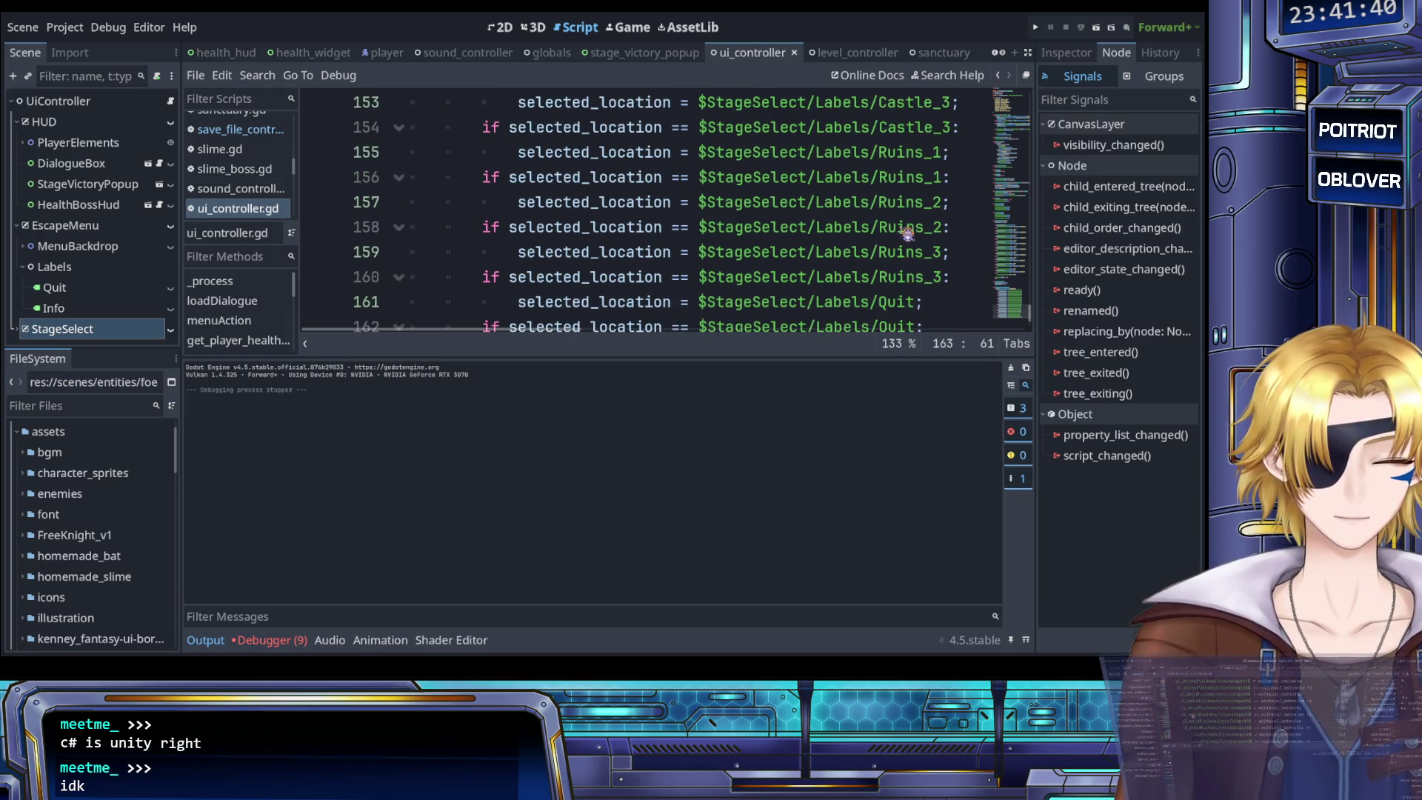
pyautogui.scroll(-3, 907, 234)
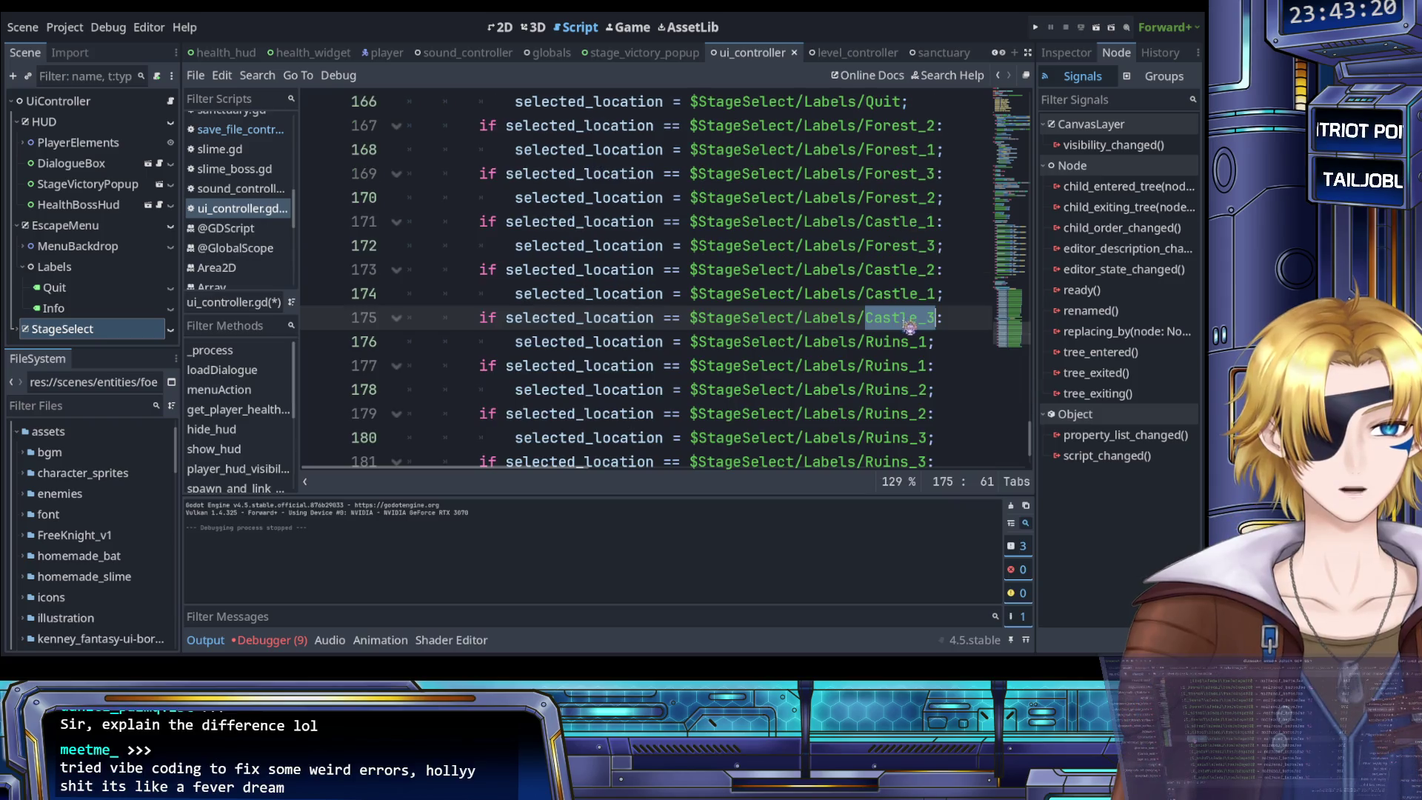
pyautogui.doubleClick(917, 275)
pyautogui.hotkey('ctrl', 'c')
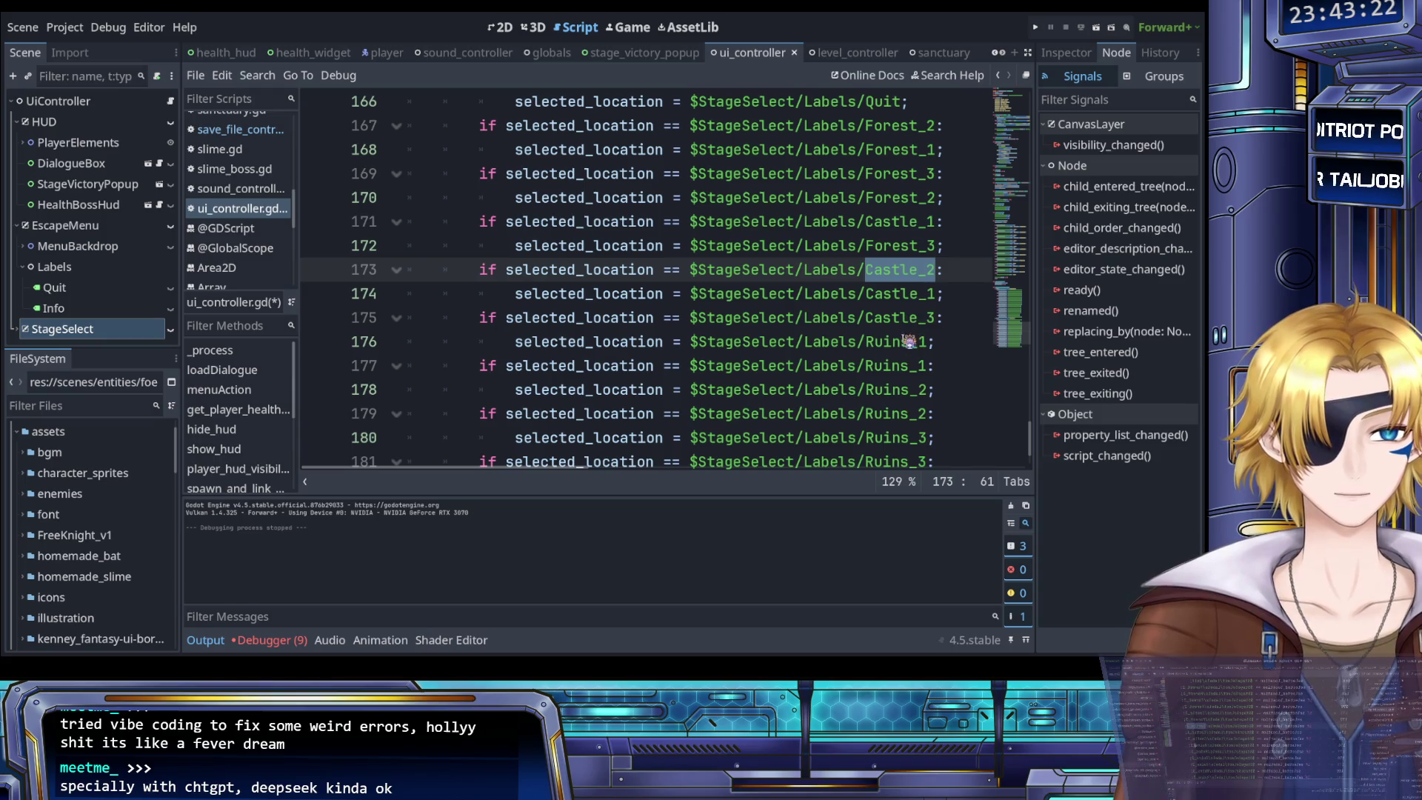
pyautogui.doubleClick(907, 342)
pyautogui.hotkey('ctrl', 'v')
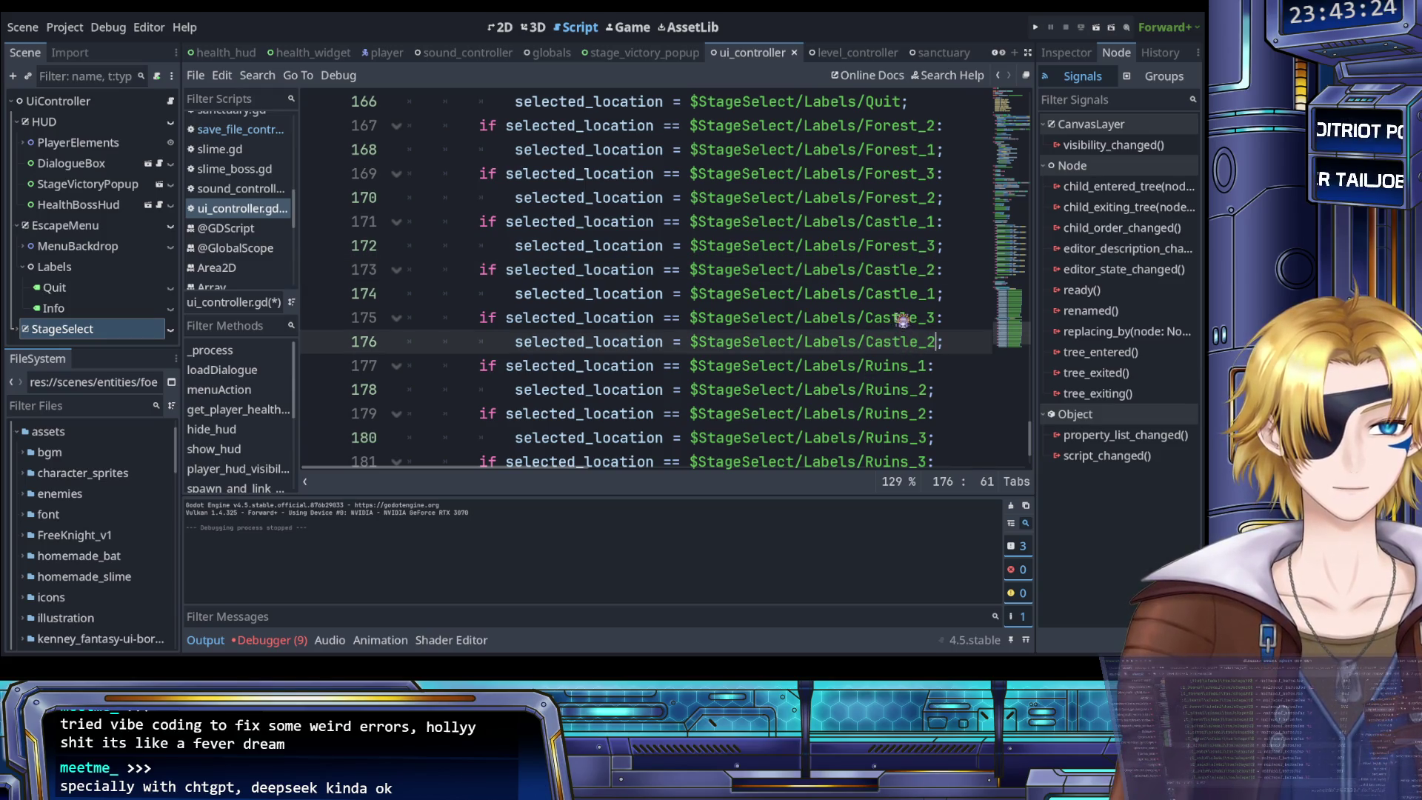
pyautogui.scroll(-1, 900, 336)
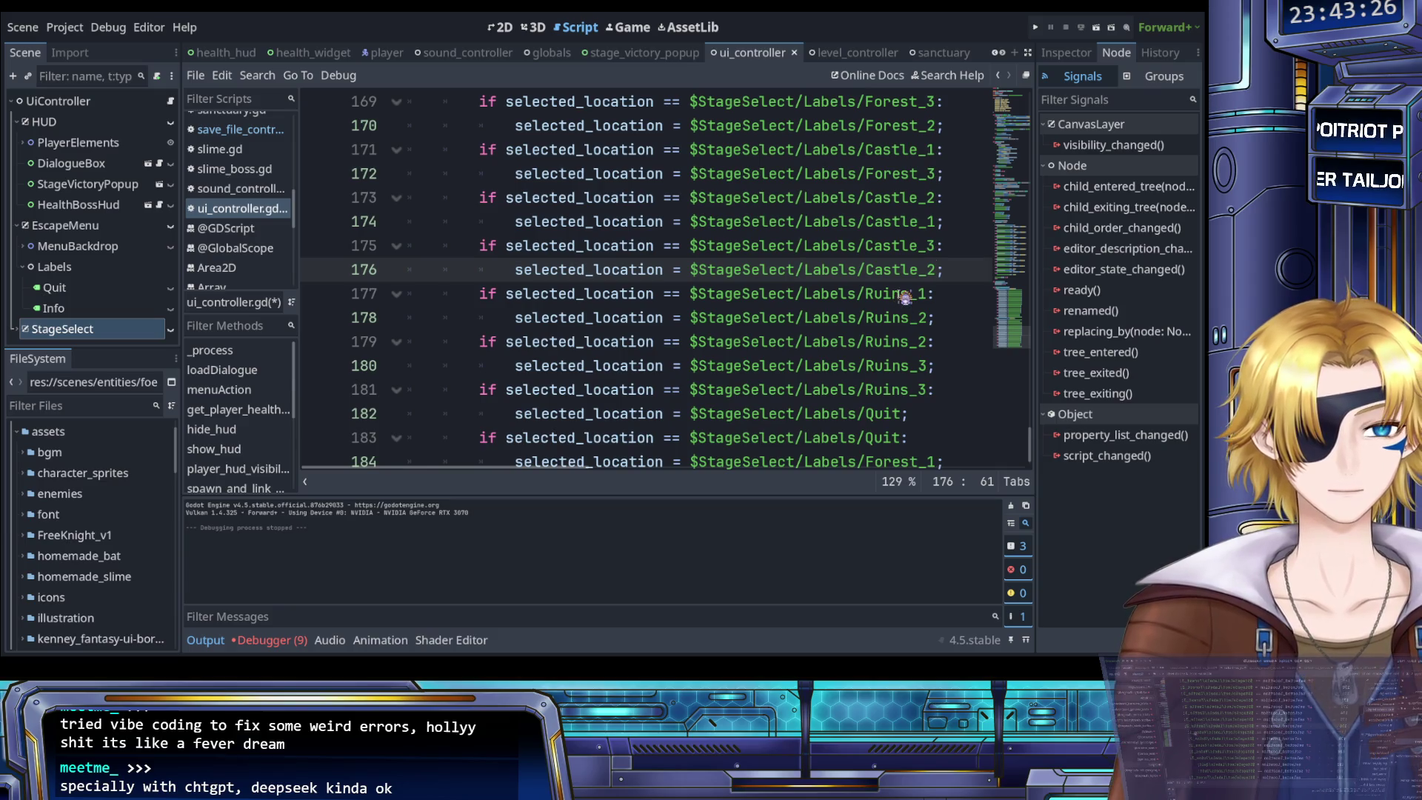
pyautogui.doubleClick(904, 247)
pyautogui.write('Castle_3')
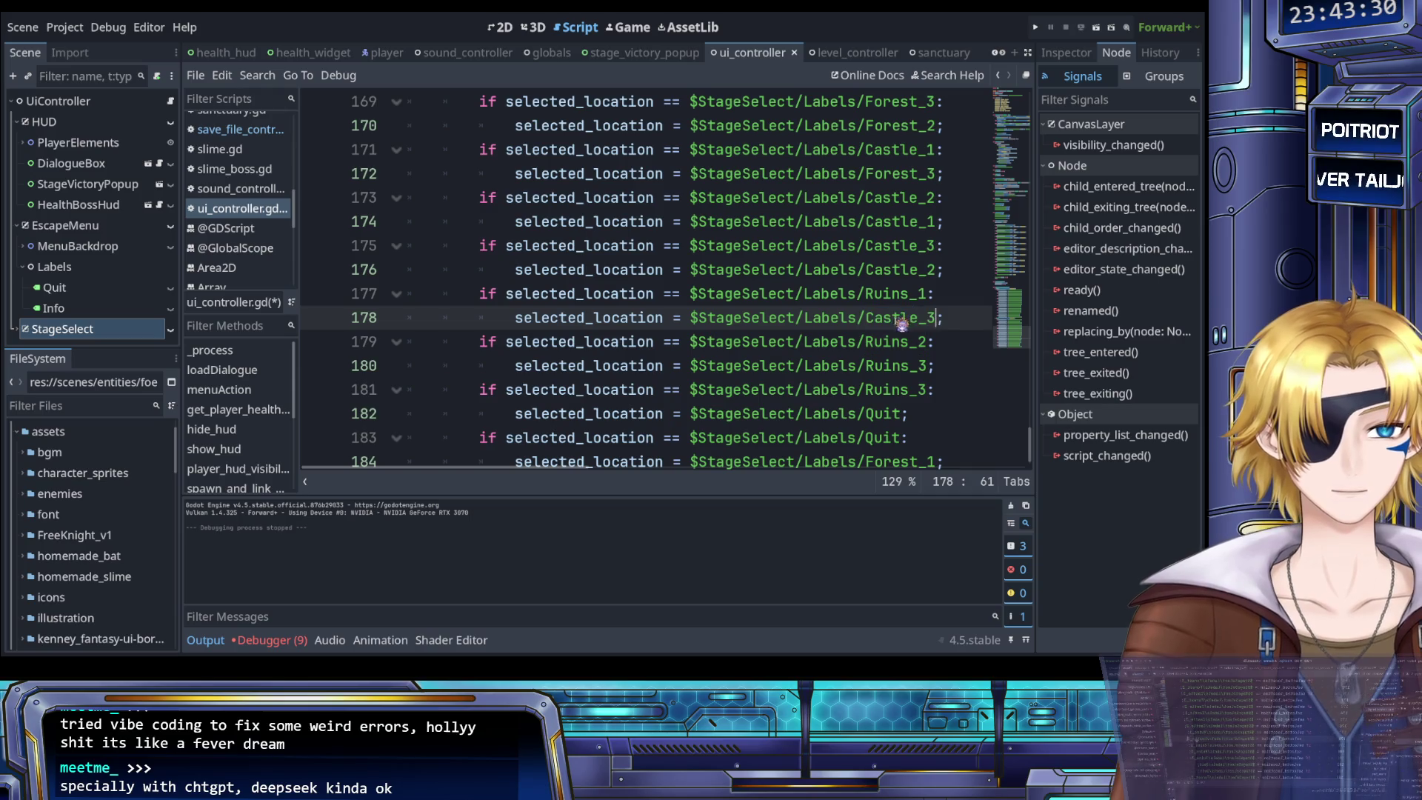
pyautogui.doubleClick(903, 294)
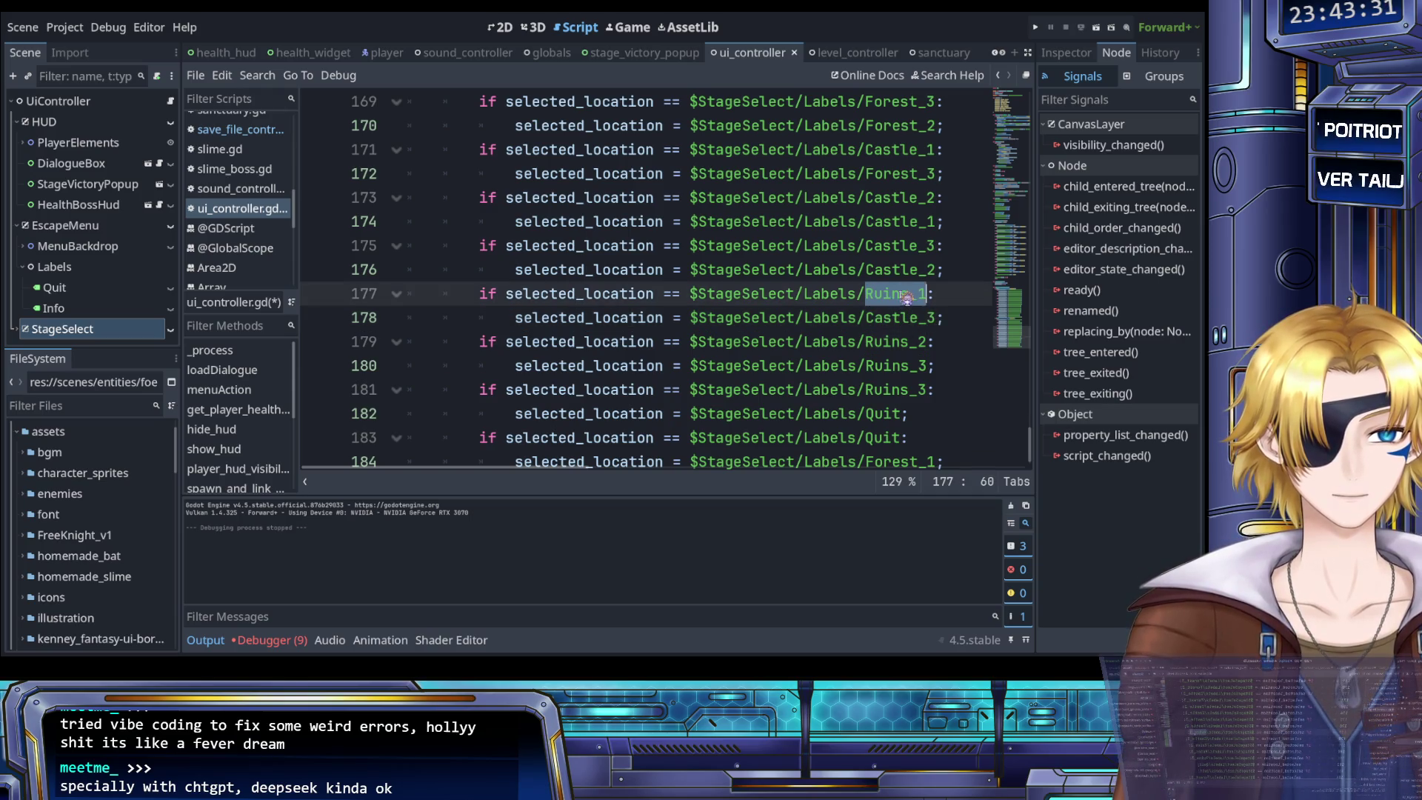
pyautogui.hotkey('ctrl', 'c')
pyautogui.doubleClick(904, 366)
pyautogui.hotkey('ctrl', 'v')
# Set line 182's target to Ruins_2 and line 184's to Ruins_3, then save
pyautogui.scroll(-1, 889, 344)
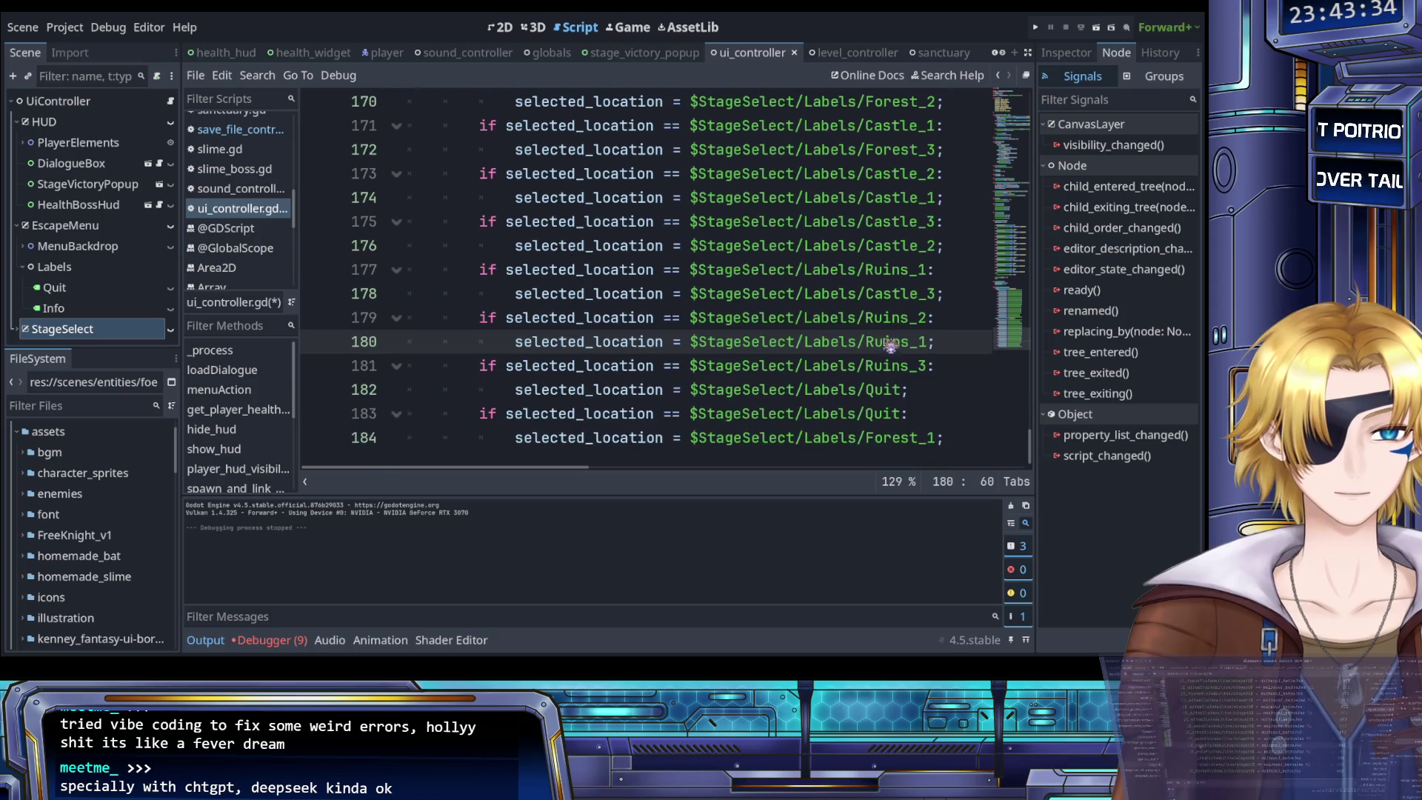
pyautogui.doubleClick(904, 319)
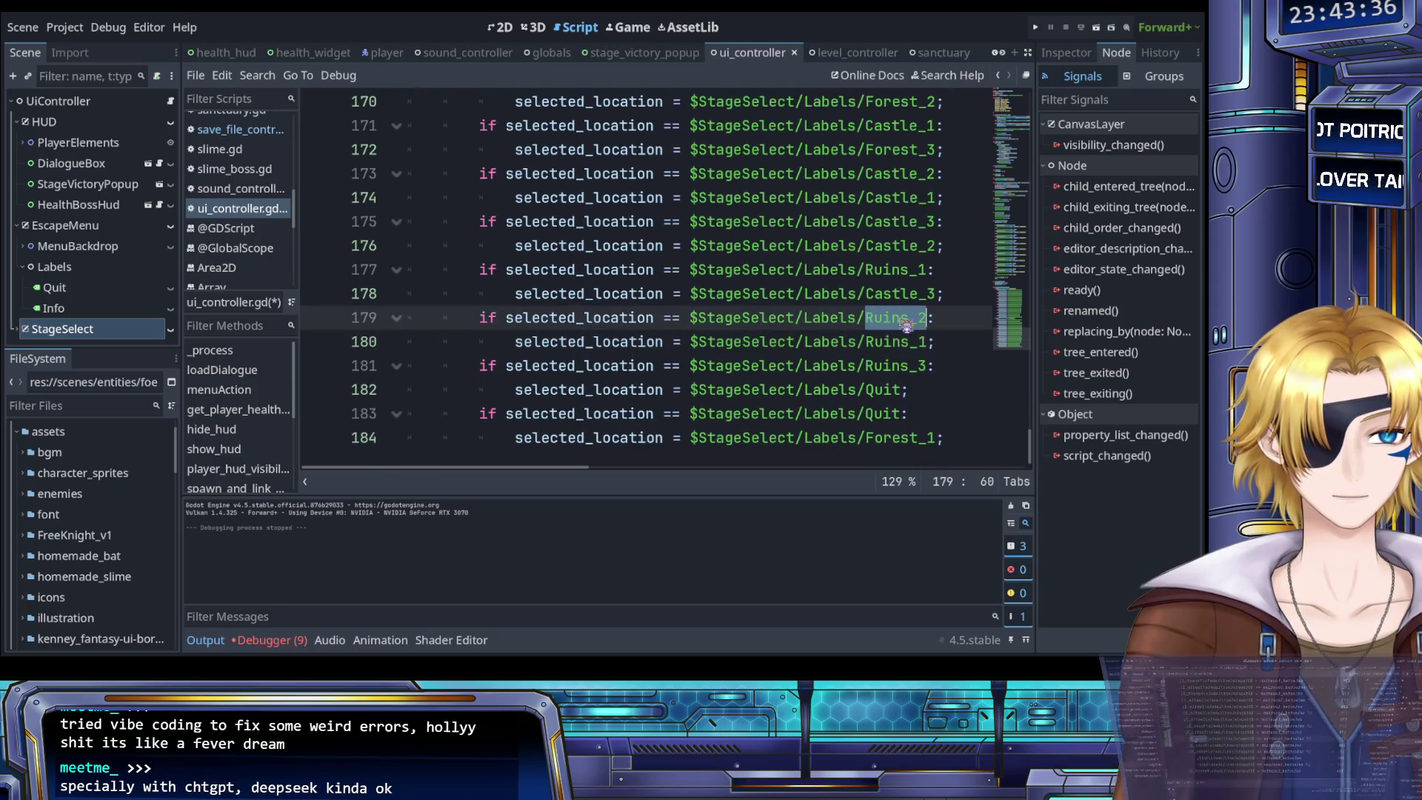
pyautogui.doubleClick(894, 389)
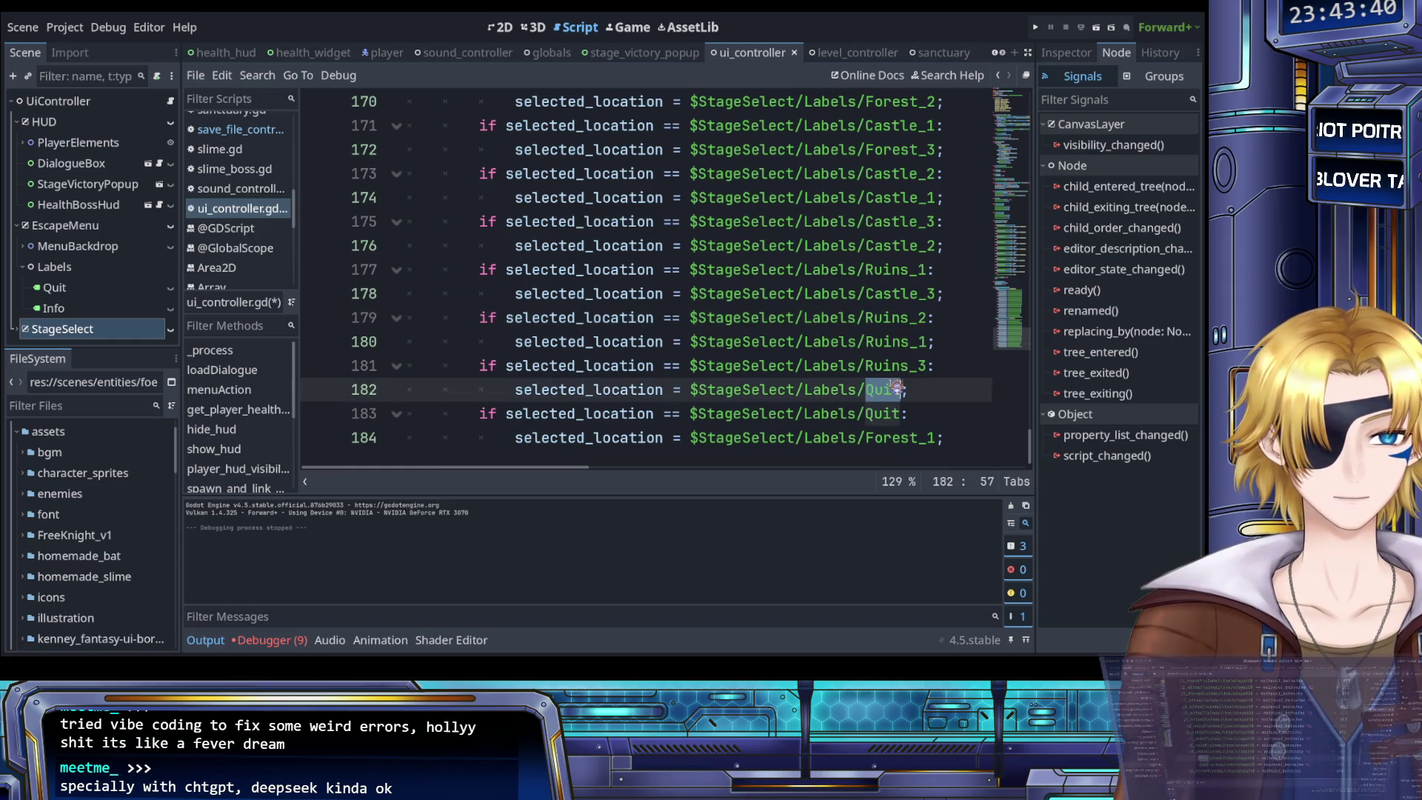
pyautogui.hotkey('ctrl', 'v')
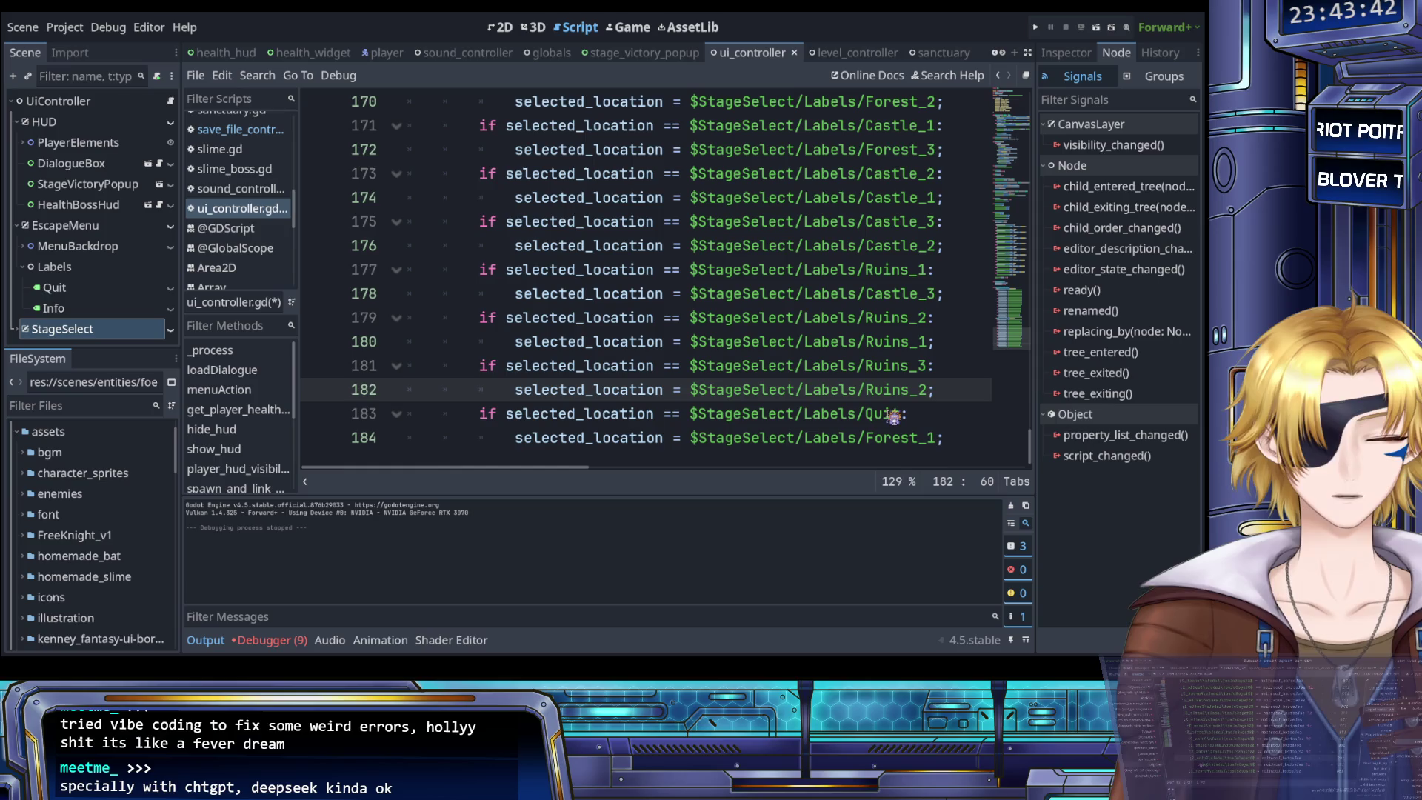
pyautogui.doubleClick(893, 415)
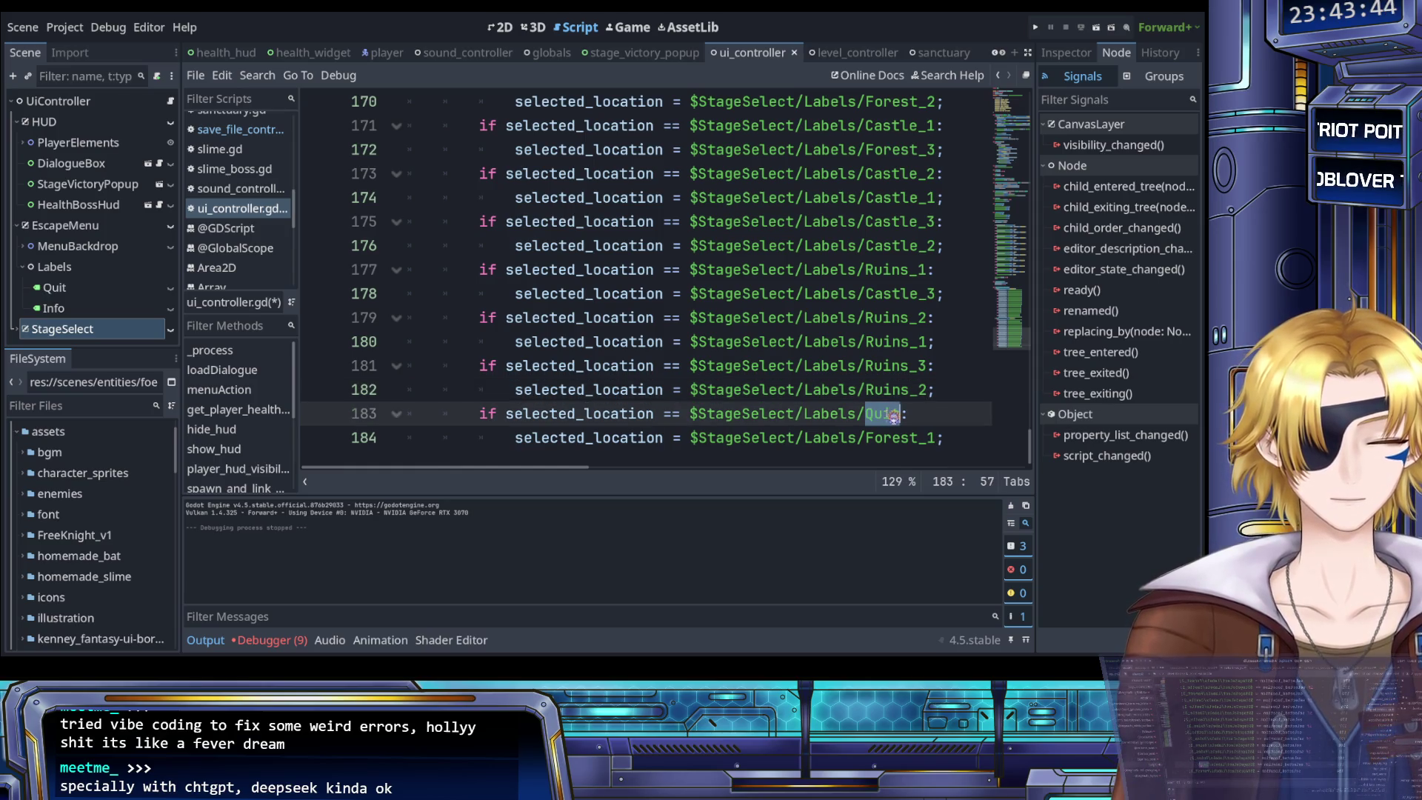
pyautogui.doubleClick(911, 366)
pyautogui.hotkey('ctrl', 'c')
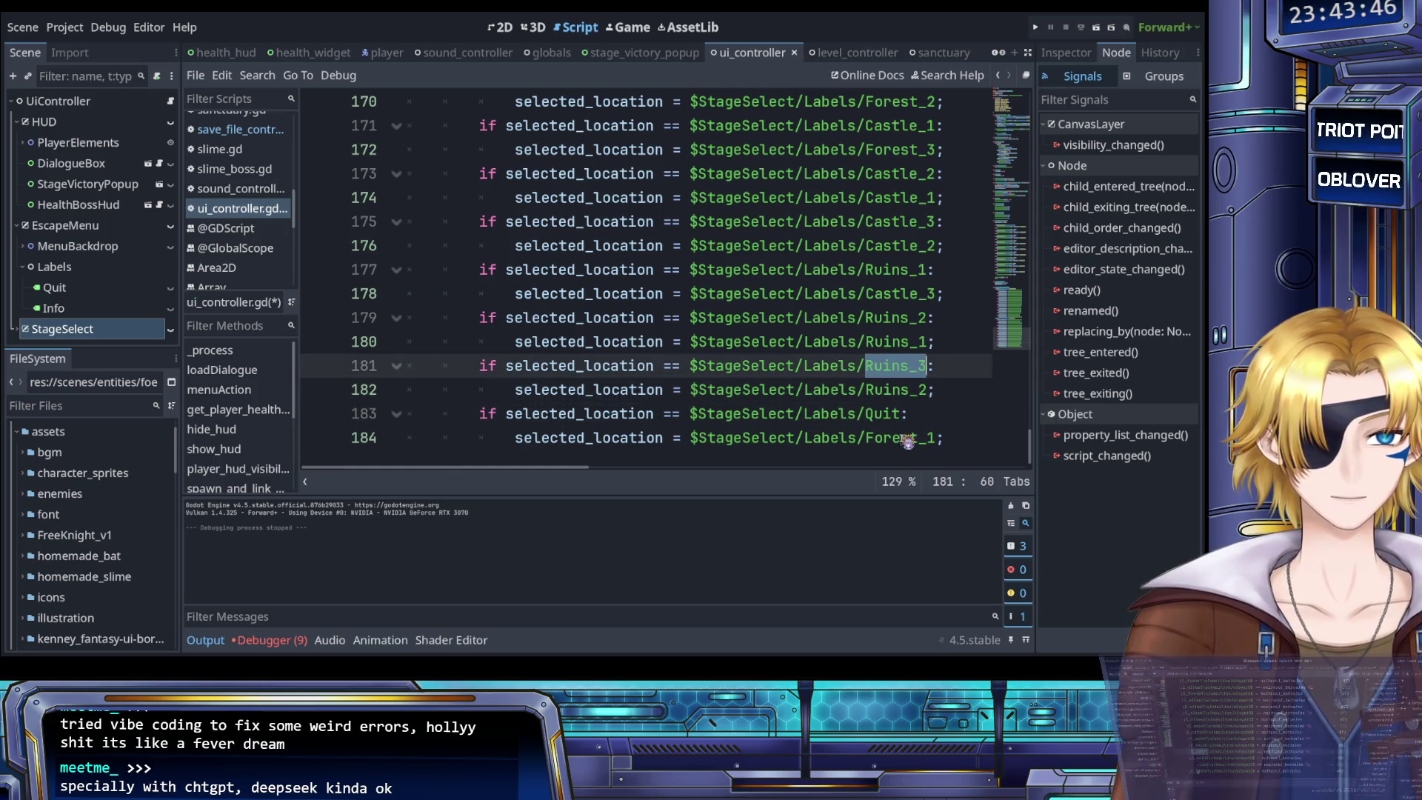
pyautogui.doubleClick(907, 438)
pyautogui.hotkey('ctrl', 'v')
pyautogui.hotkey('ctrl', 's')
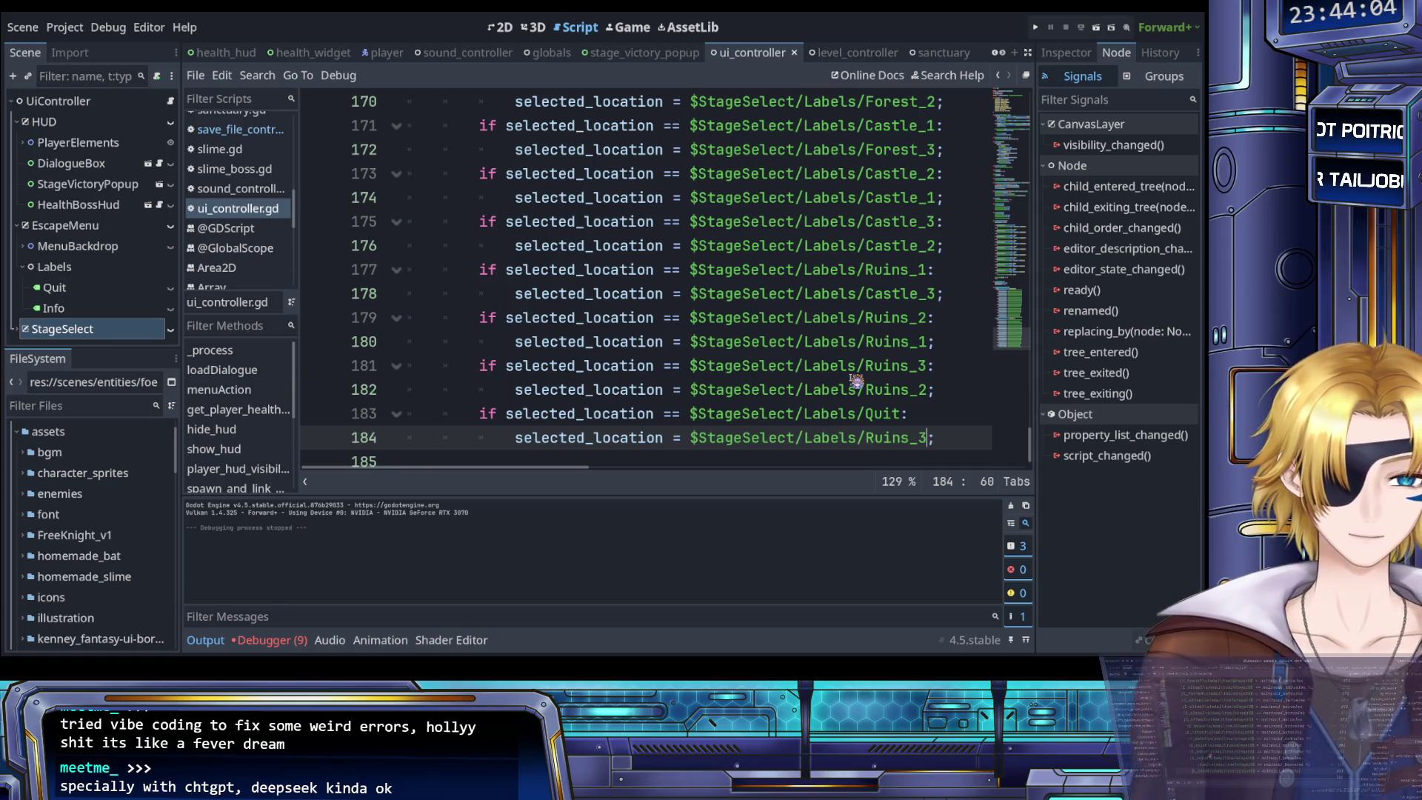
pyautogui.scroll(7, 855, 381)
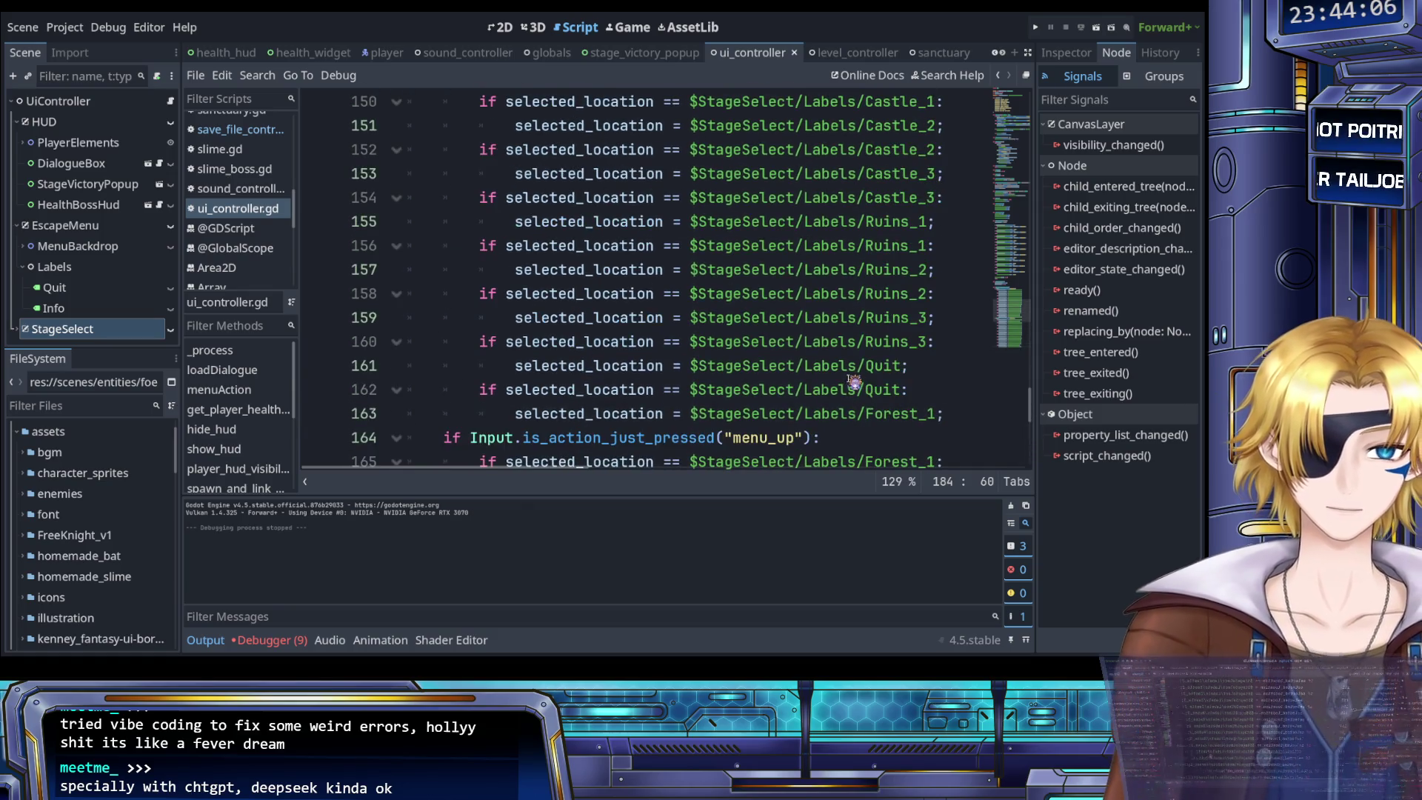
pyautogui.scroll(2, 830, 326)
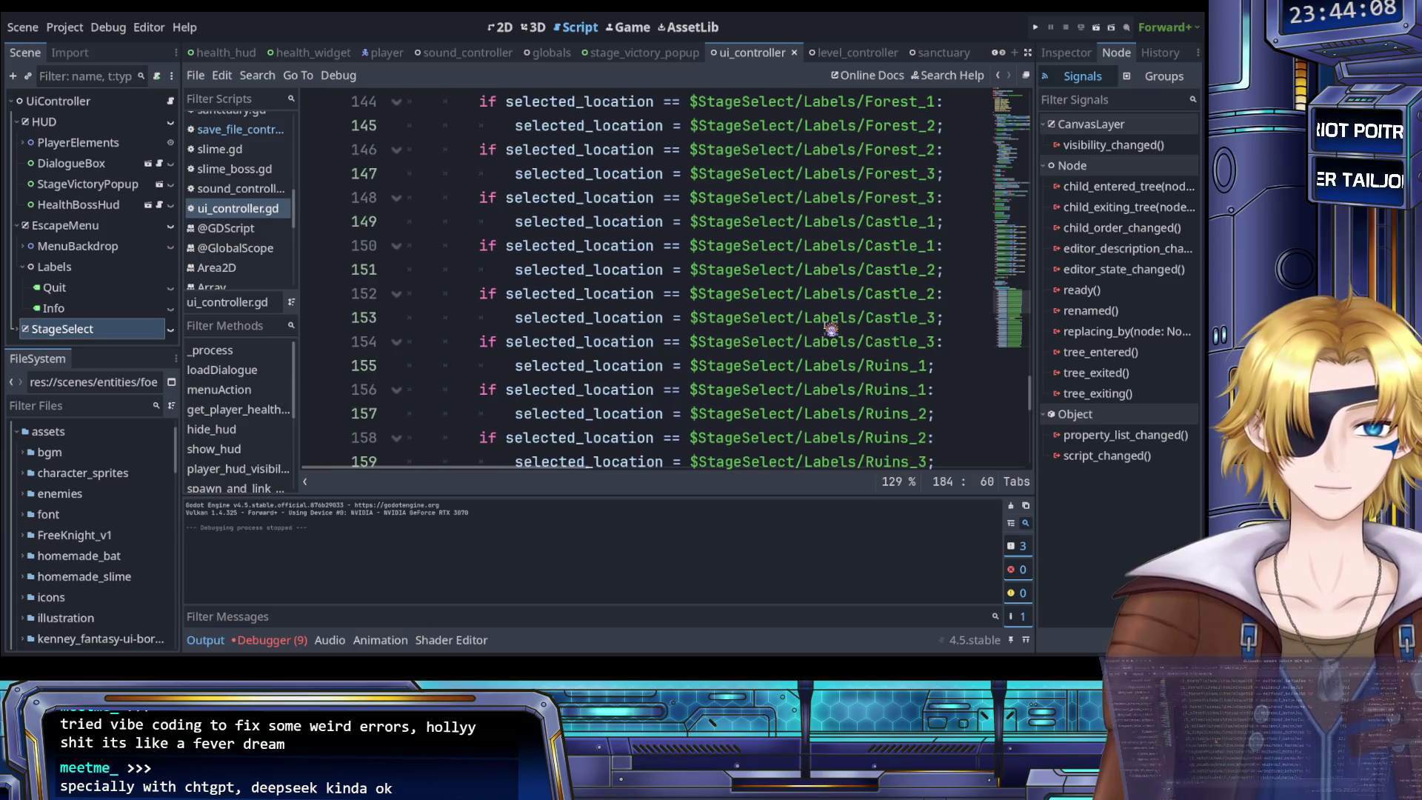
pyautogui.scroll(2, 830, 326)
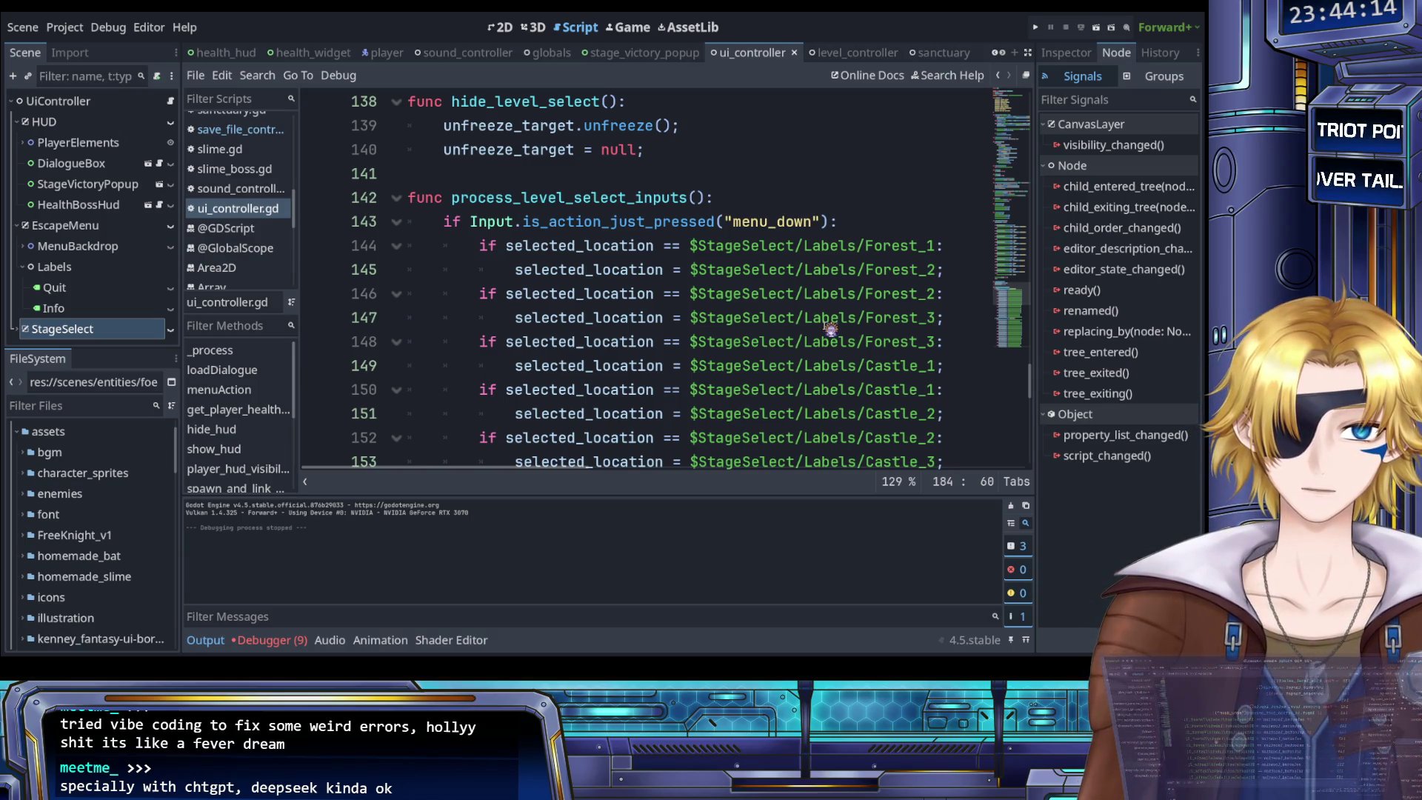
pyautogui.scroll(1, 831, 327)
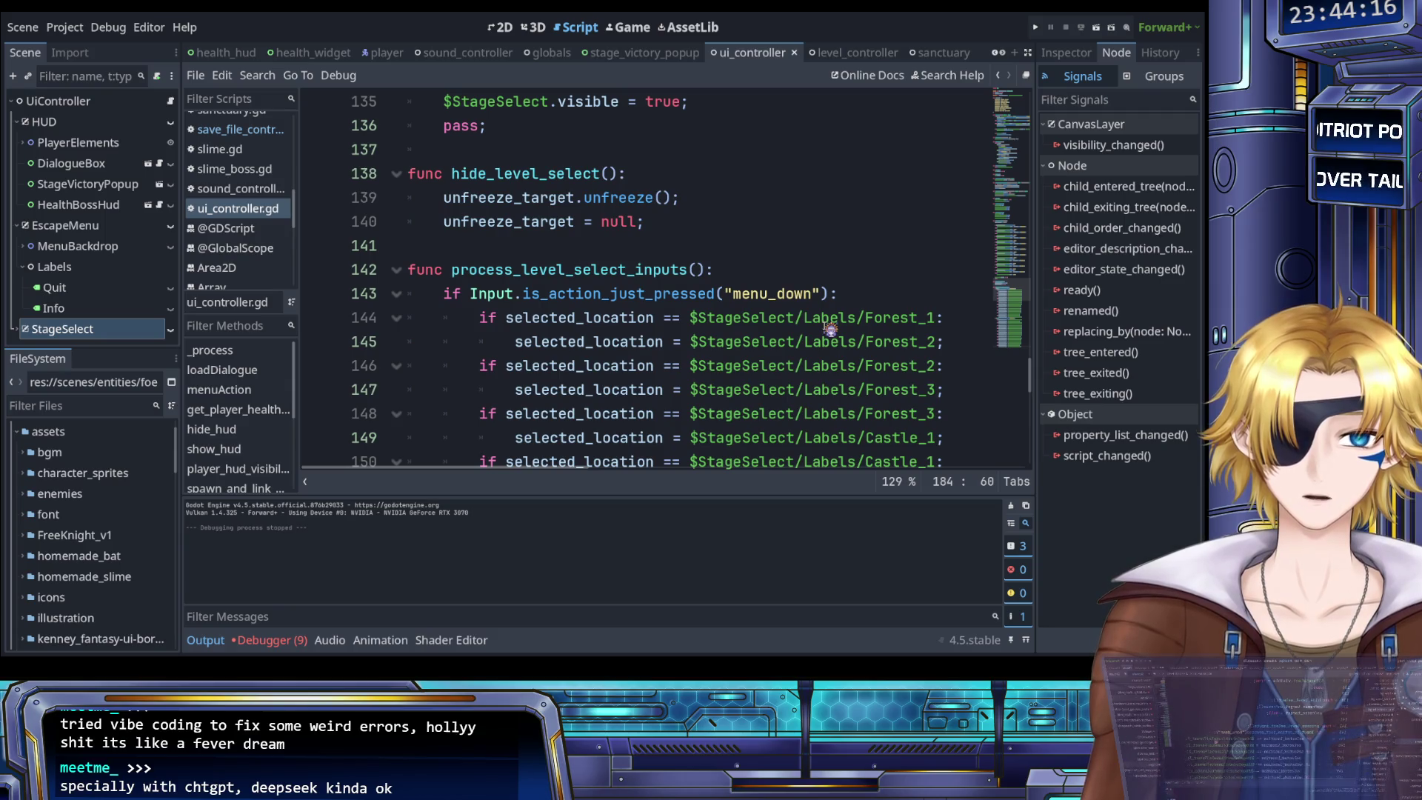
pyautogui.scroll(-3, 831, 328)
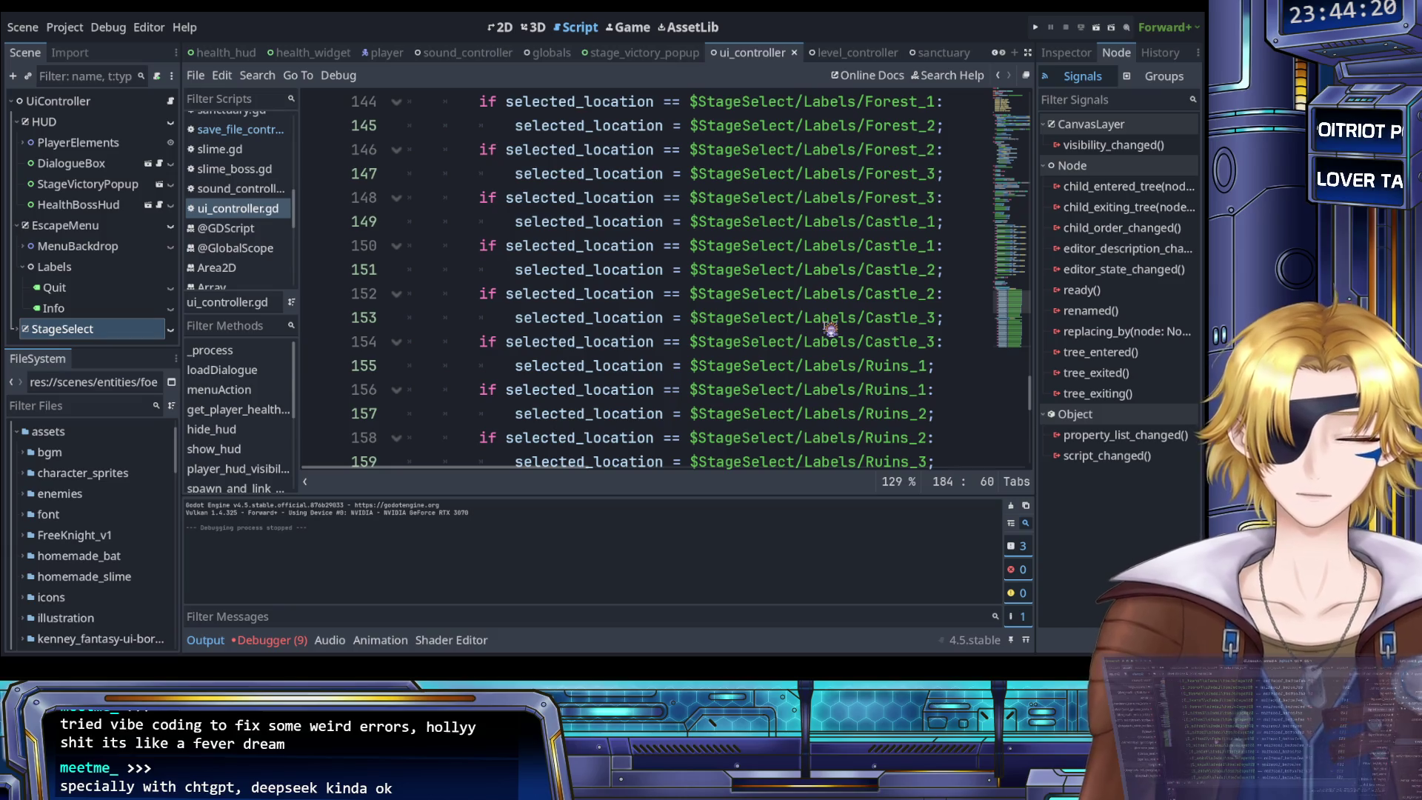
pyautogui.scroll(-3, 831, 327)
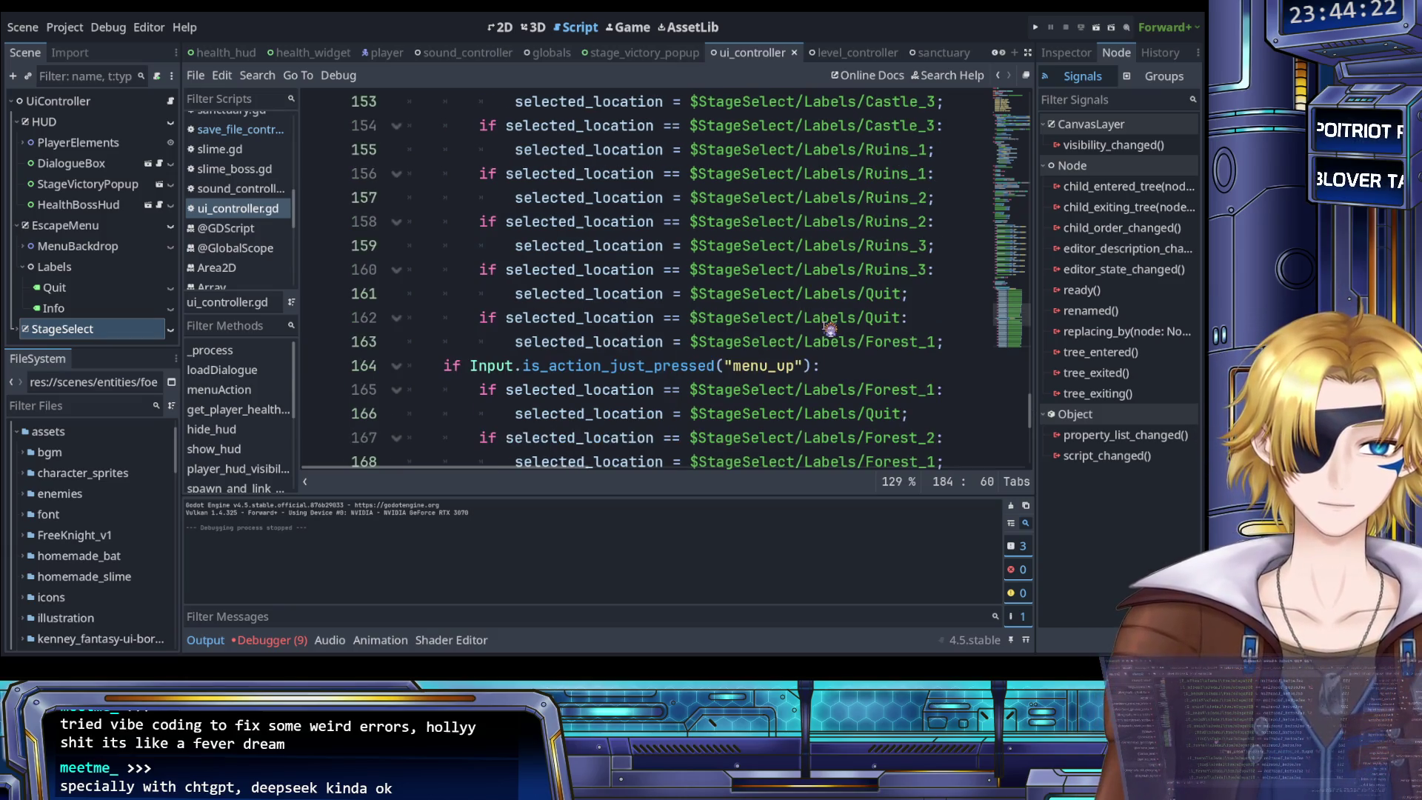
pyautogui.scroll(6, 830, 327)
# Start the menu_down branch with a SoundController.play_sfx_no_varied_pitch call
pyautogui.click(857, 315)
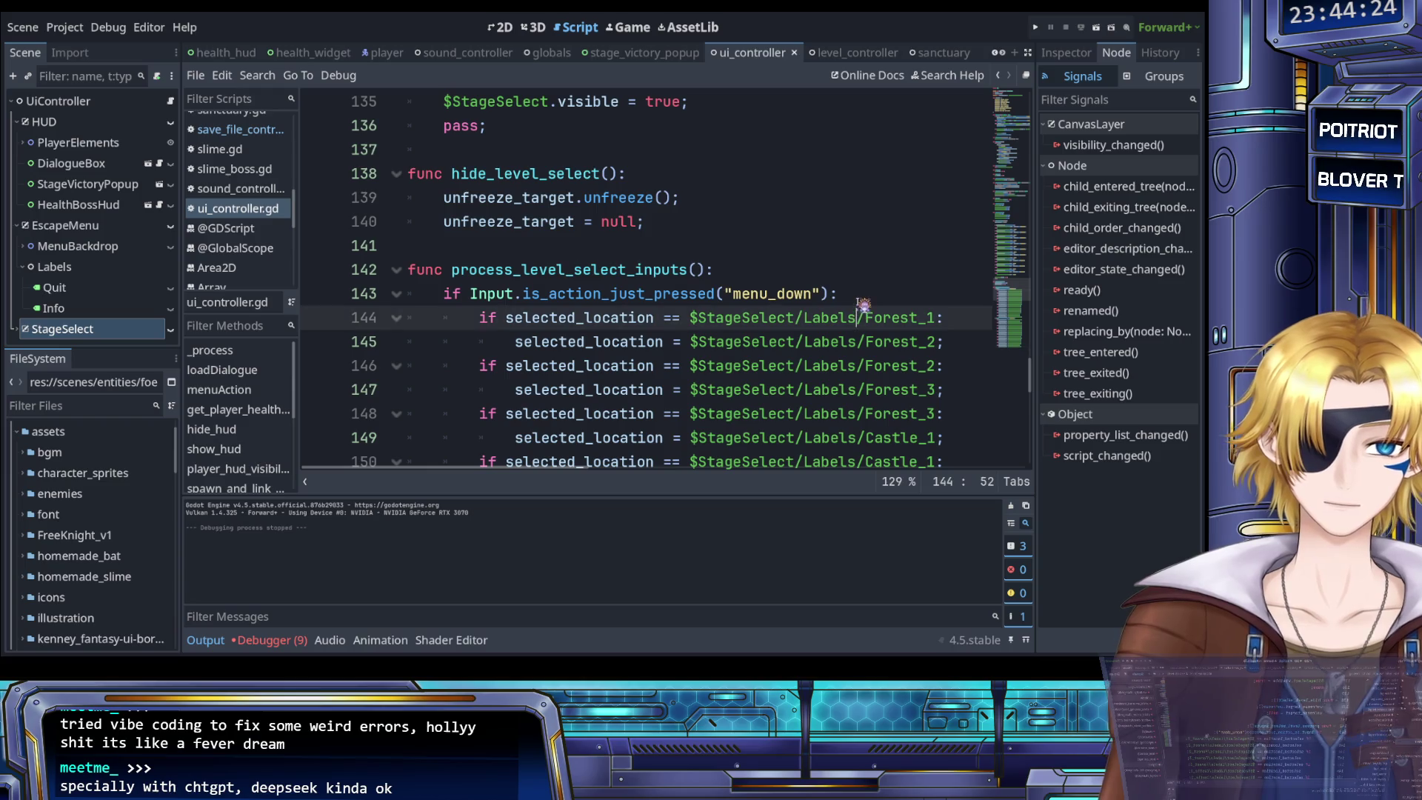
pyautogui.click(862, 303)
pyautogui.press('Return')
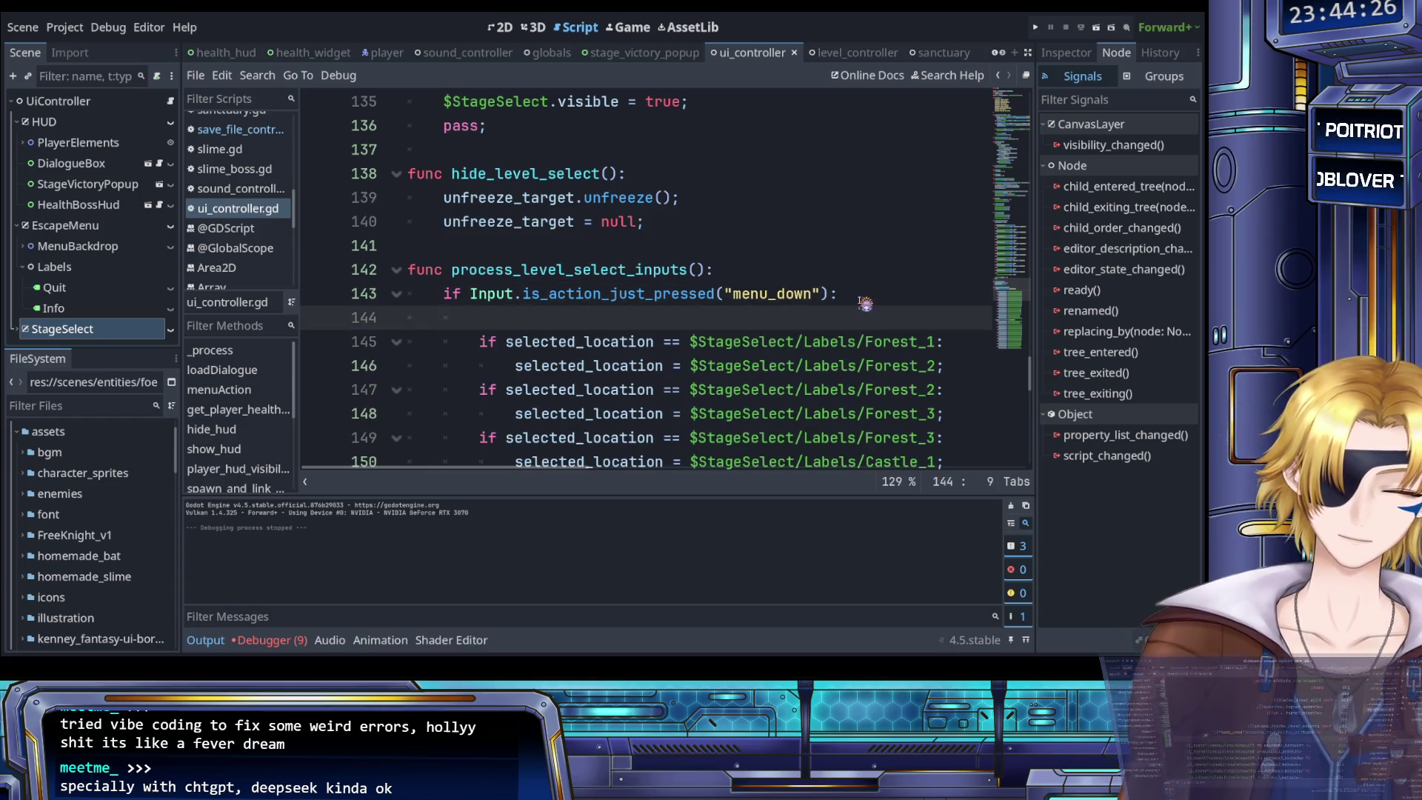
pyautogui.write('Sound')
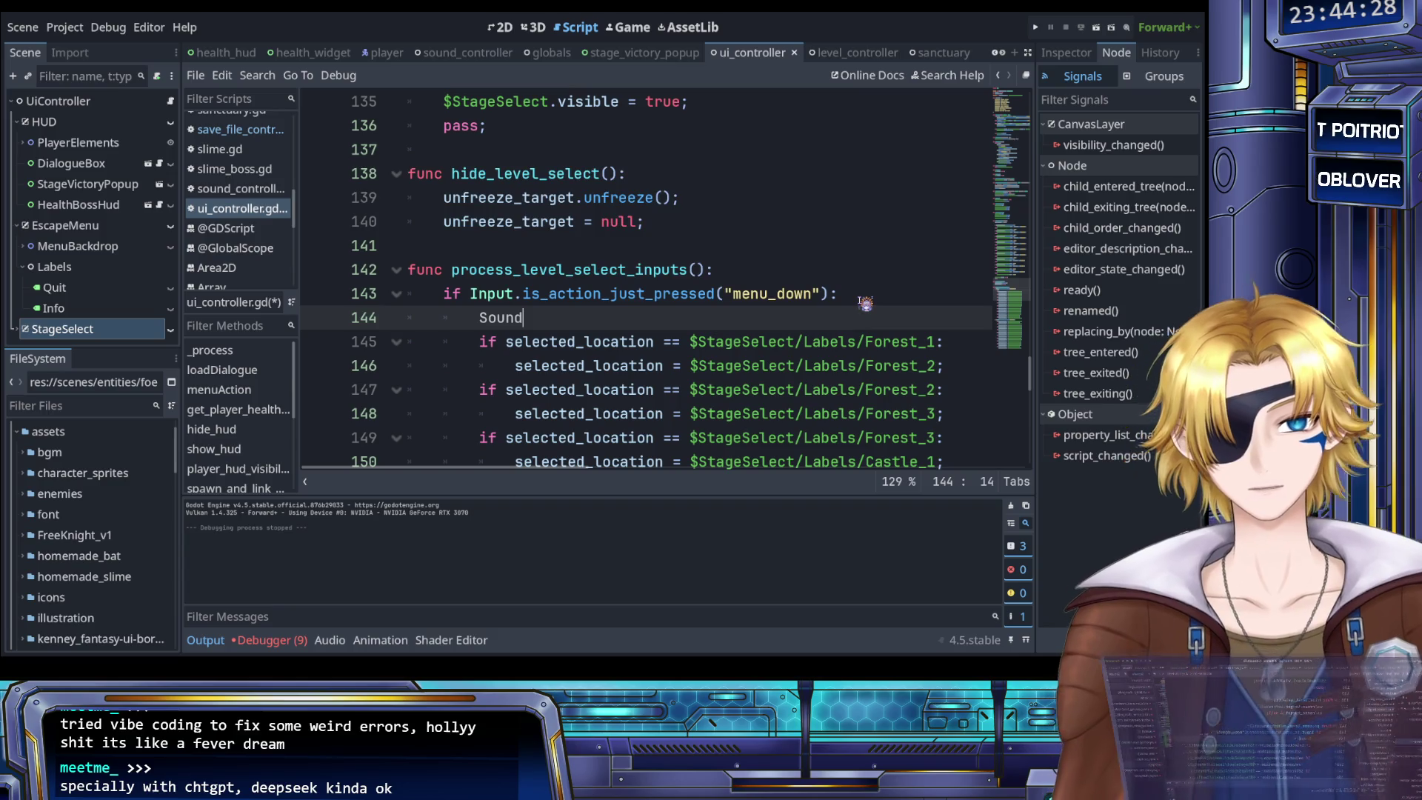
pyautogui.write('C')
pyautogui.press('Return')
pyautogui.write('.')
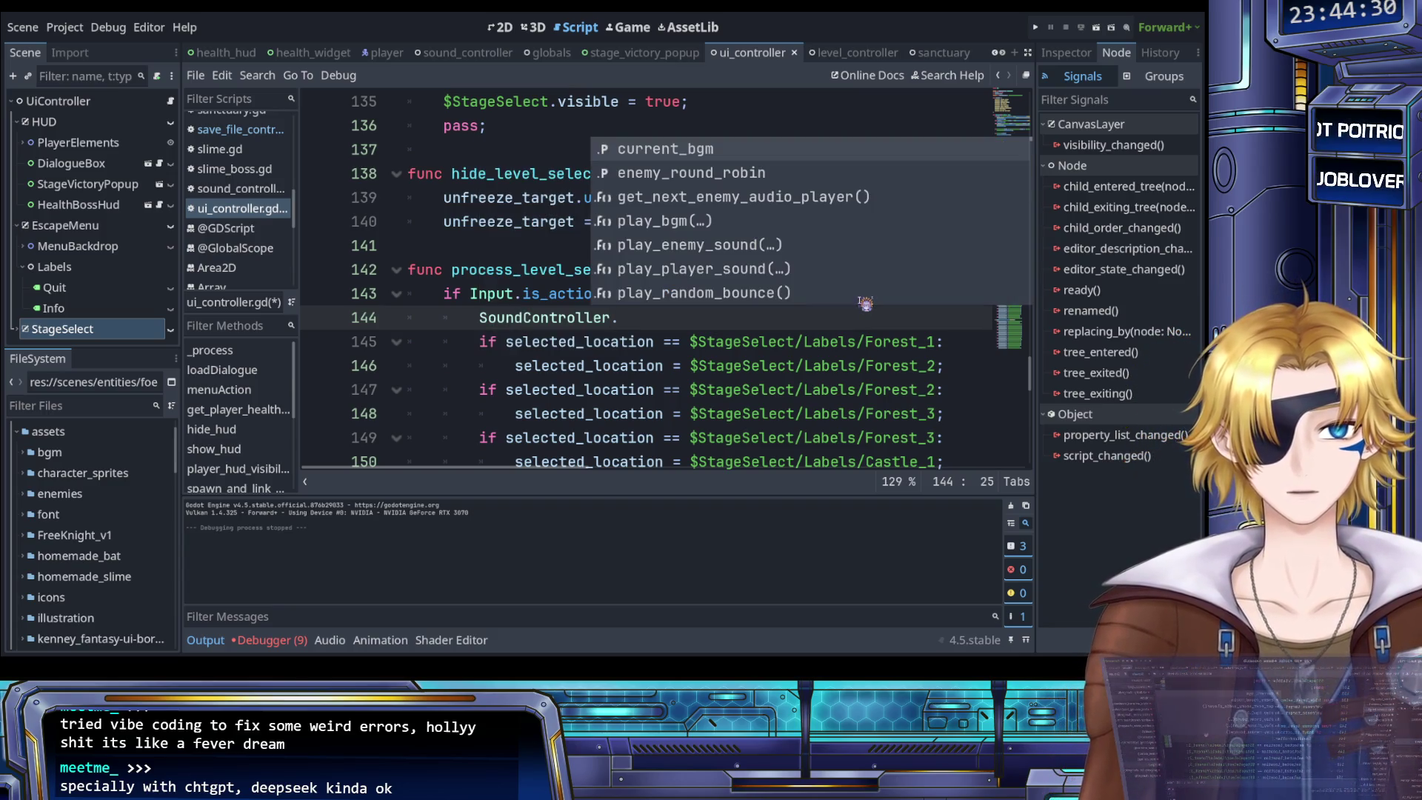
pyautogui.press('Down')
pyautogui.press('Down')
pyautogui.press('Down')
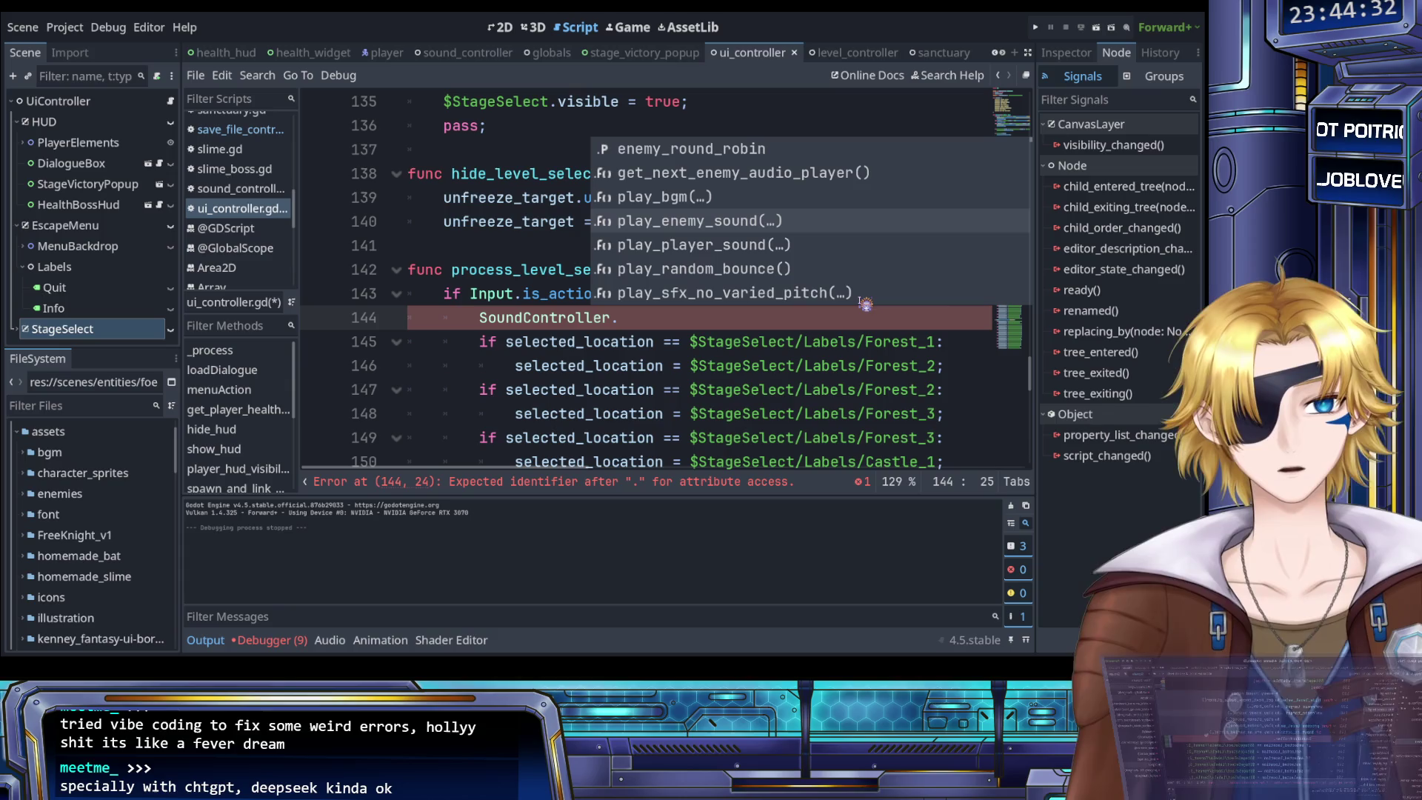
pyautogui.press('Return')
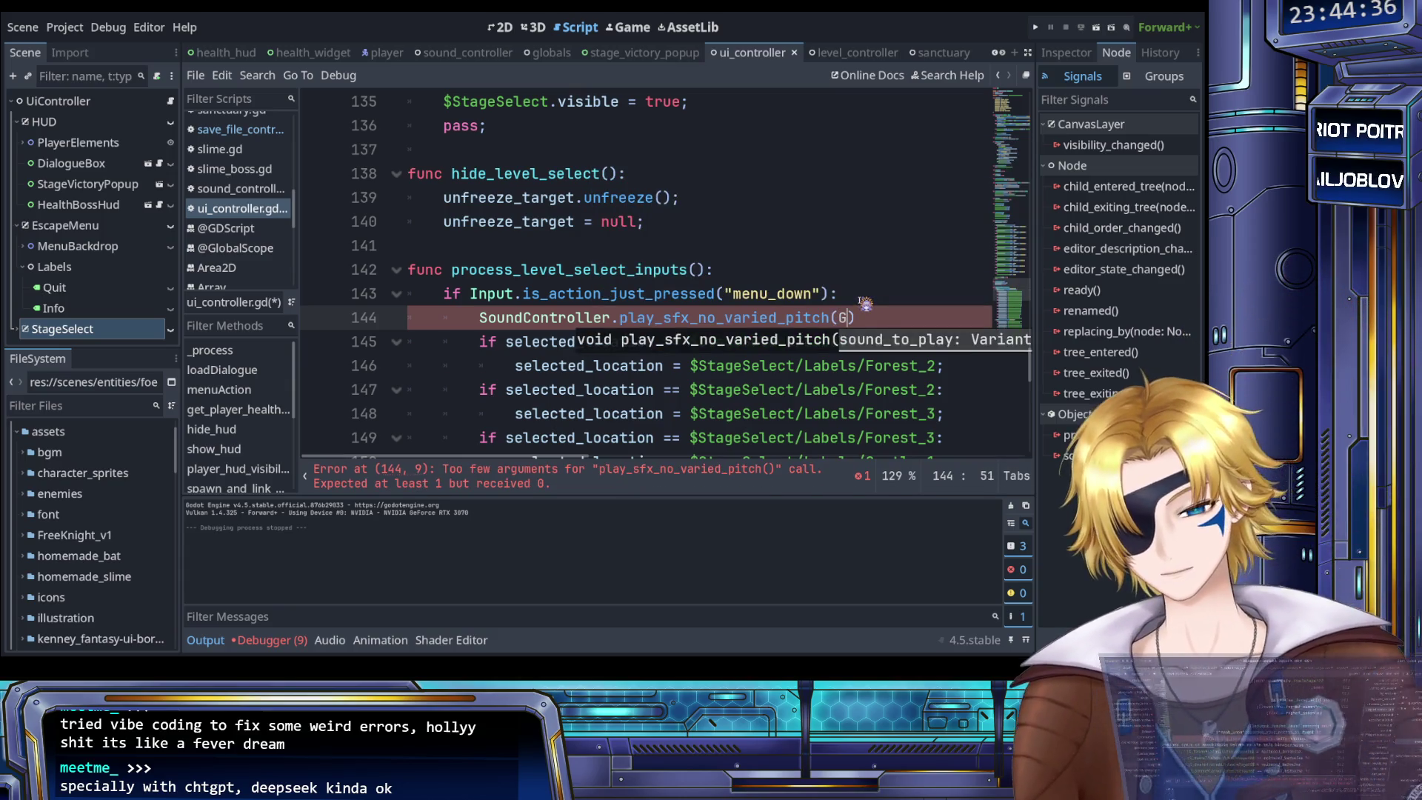
# Pass Globals.SOUNDS.SELECTION_NOISE as the sound and end the line with a semicolon
pyautogui.write('Glo')
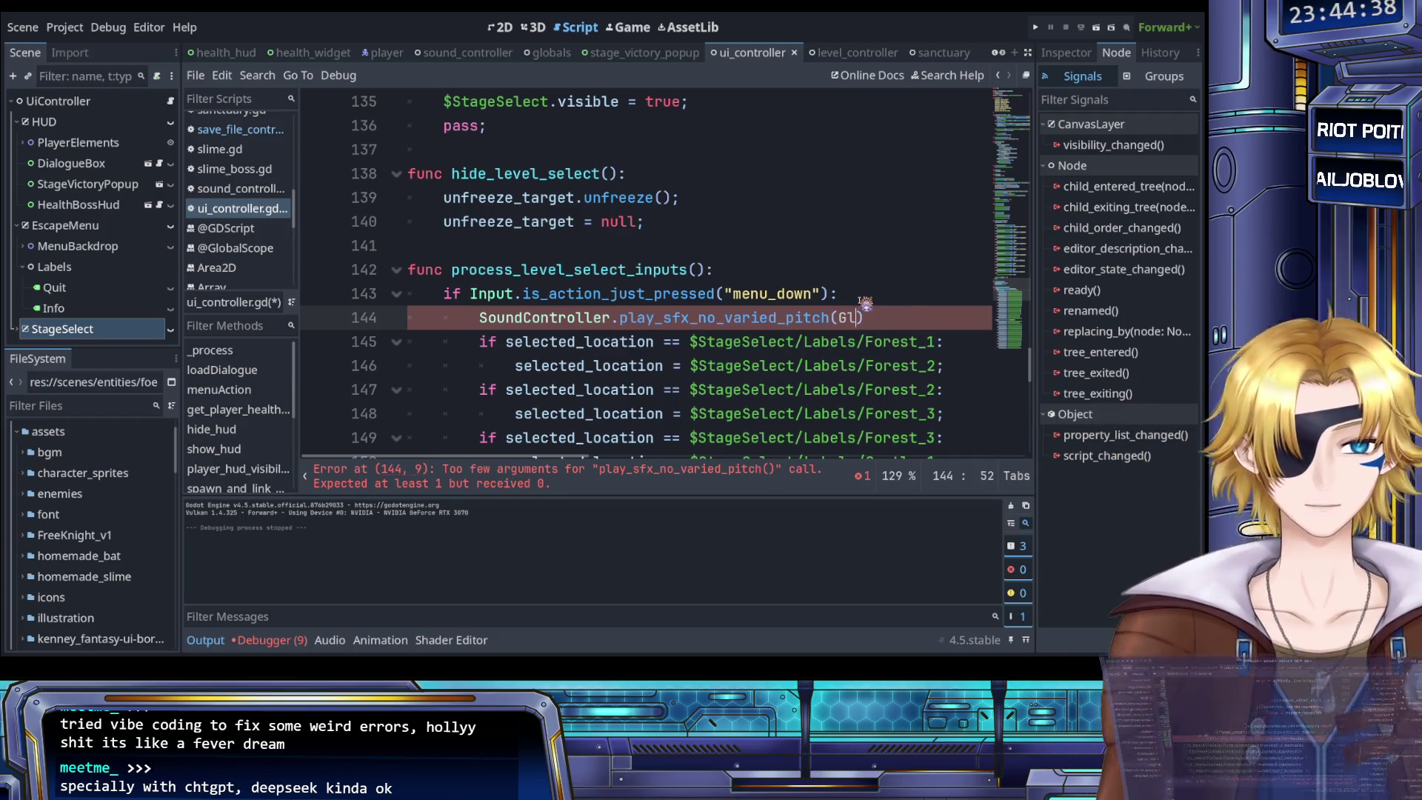
pyautogui.write('obals.')
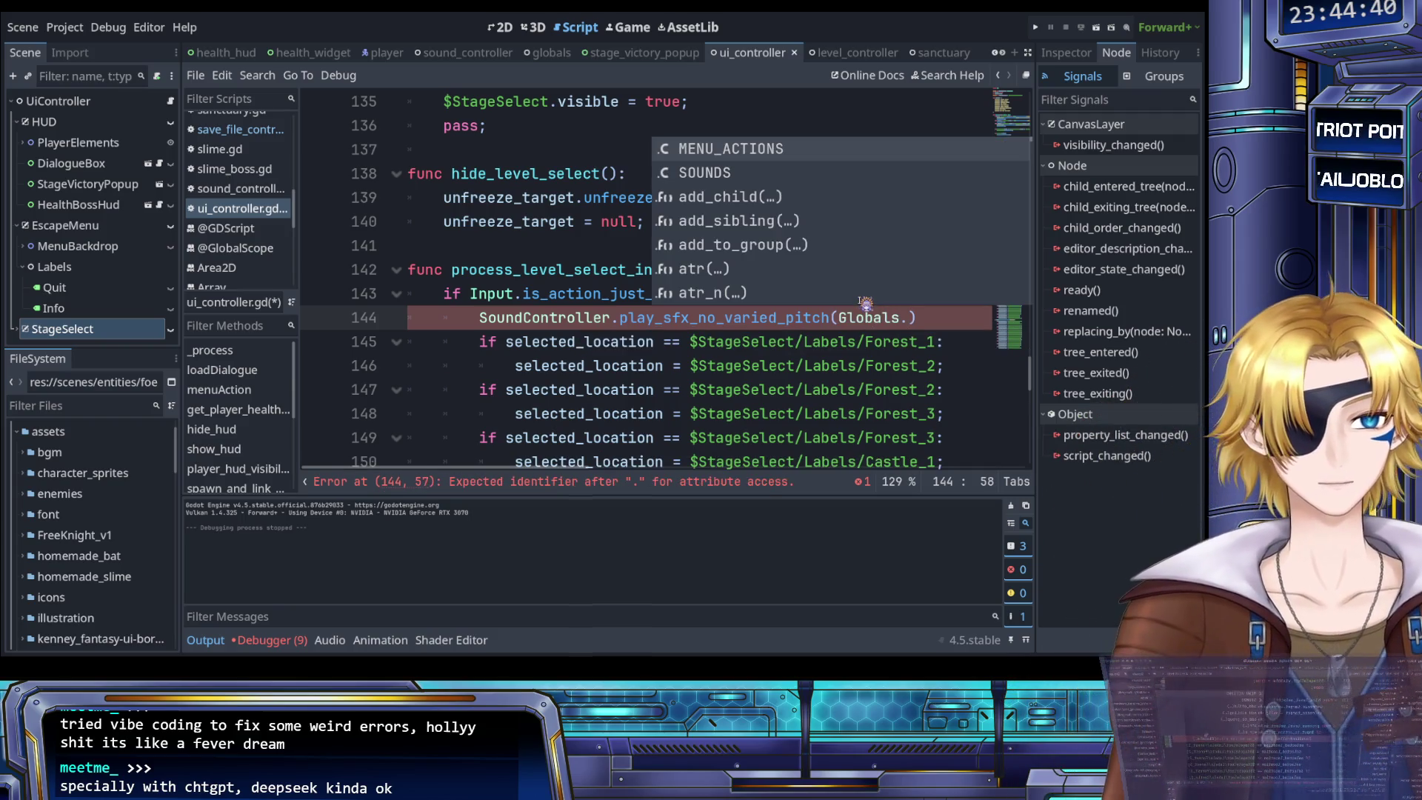
pyautogui.write('S')
pyautogui.press('Return')
pyautogui.write('.')
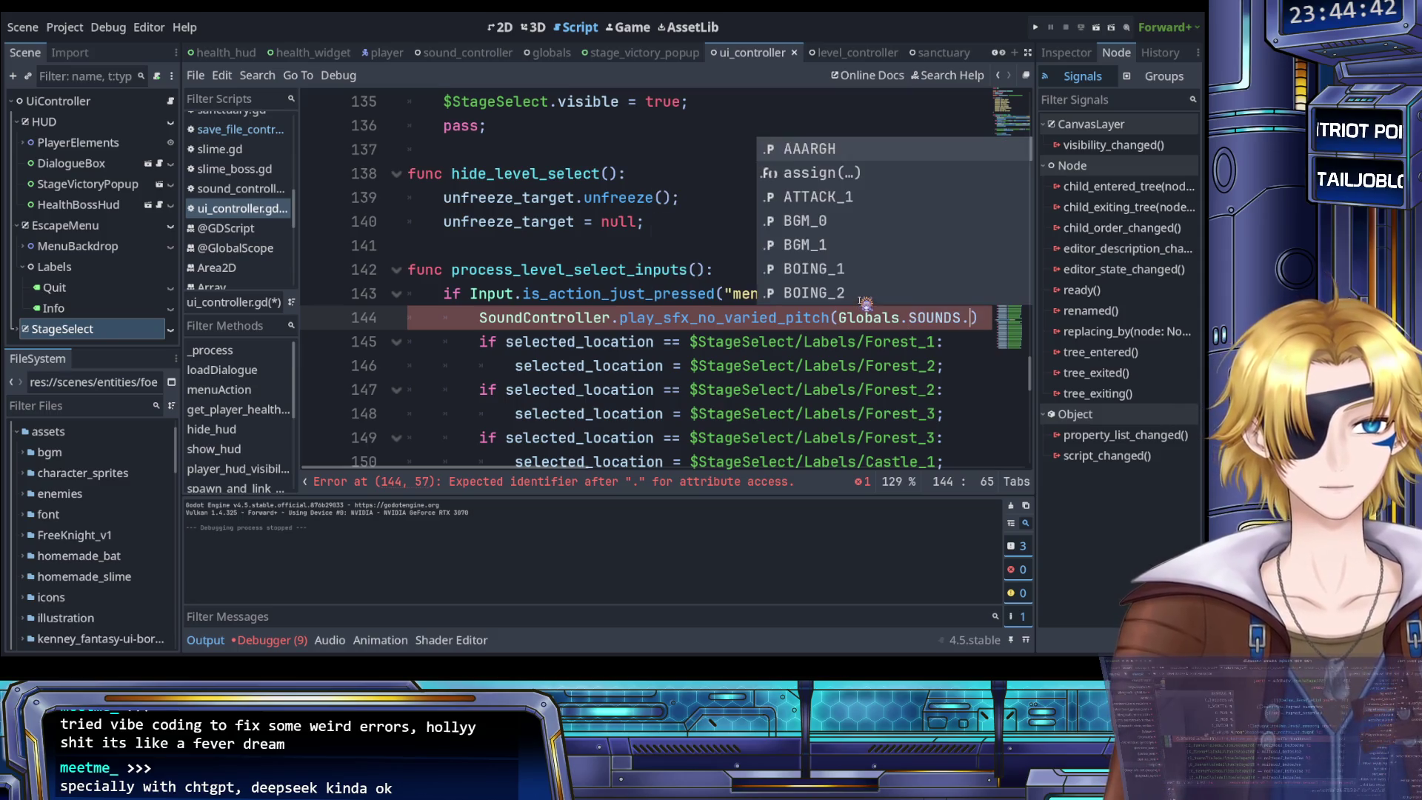
pyautogui.write('SEL')
pyautogui.press('Return')
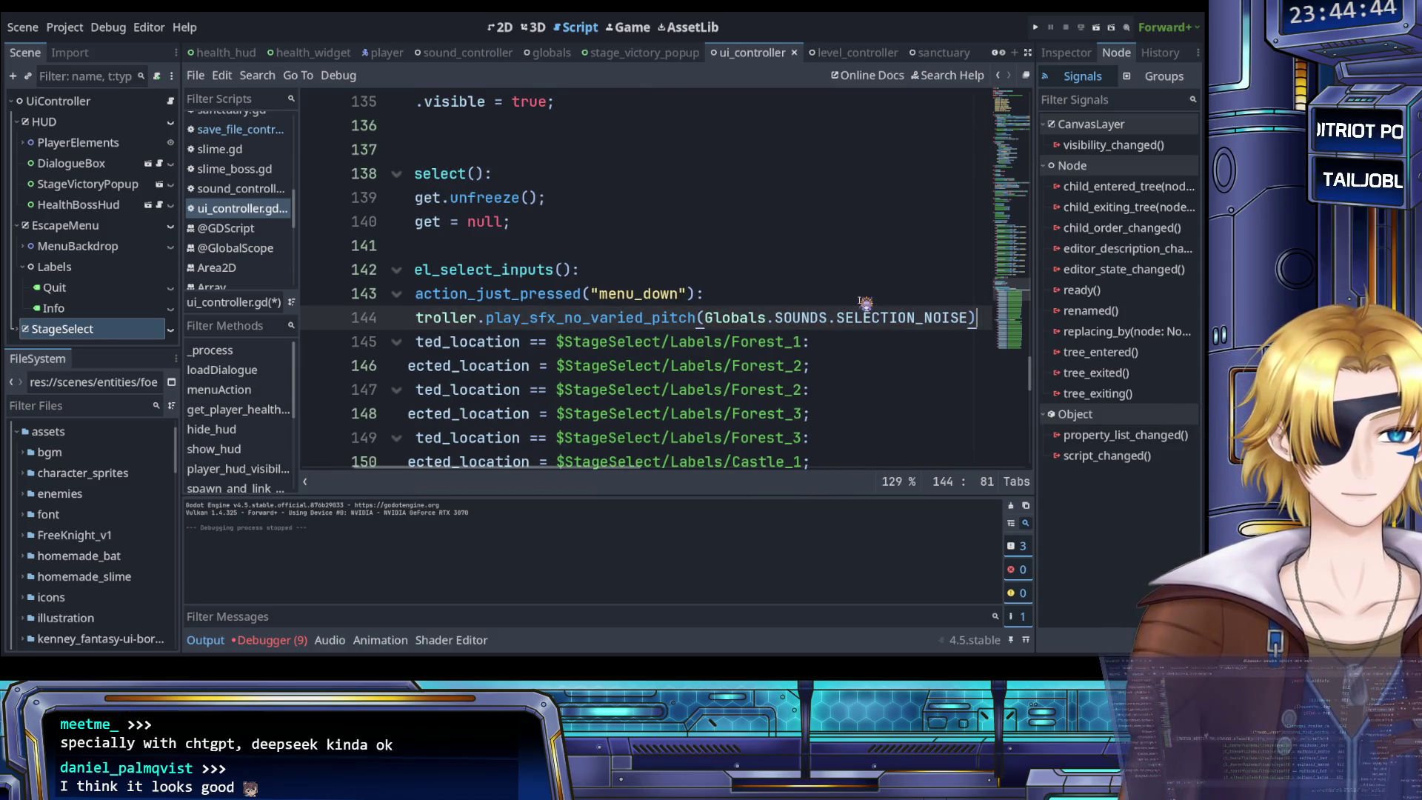
pyautogui.write(';')
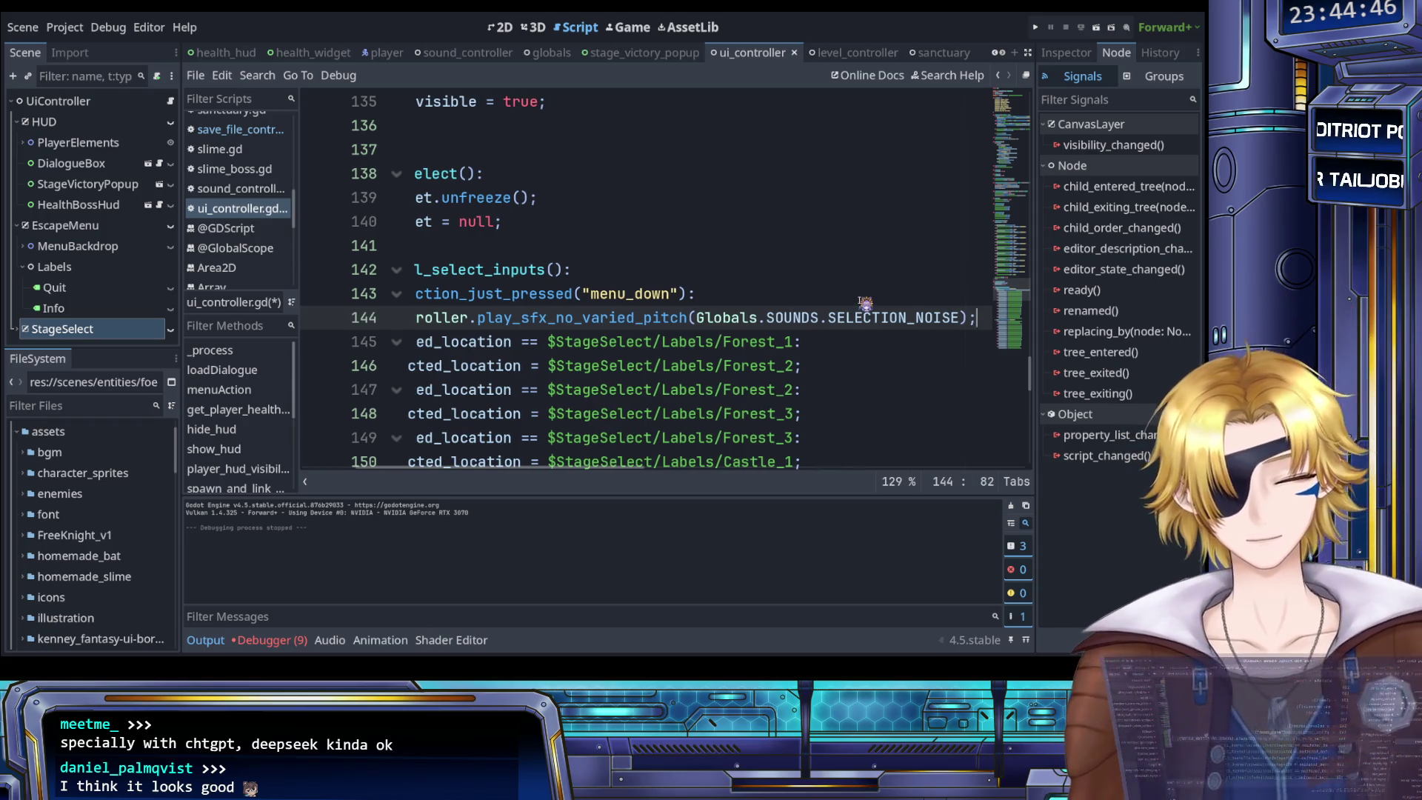
pyautogui.press('Home')
pyautogui.scroll(-10, 725, 348)
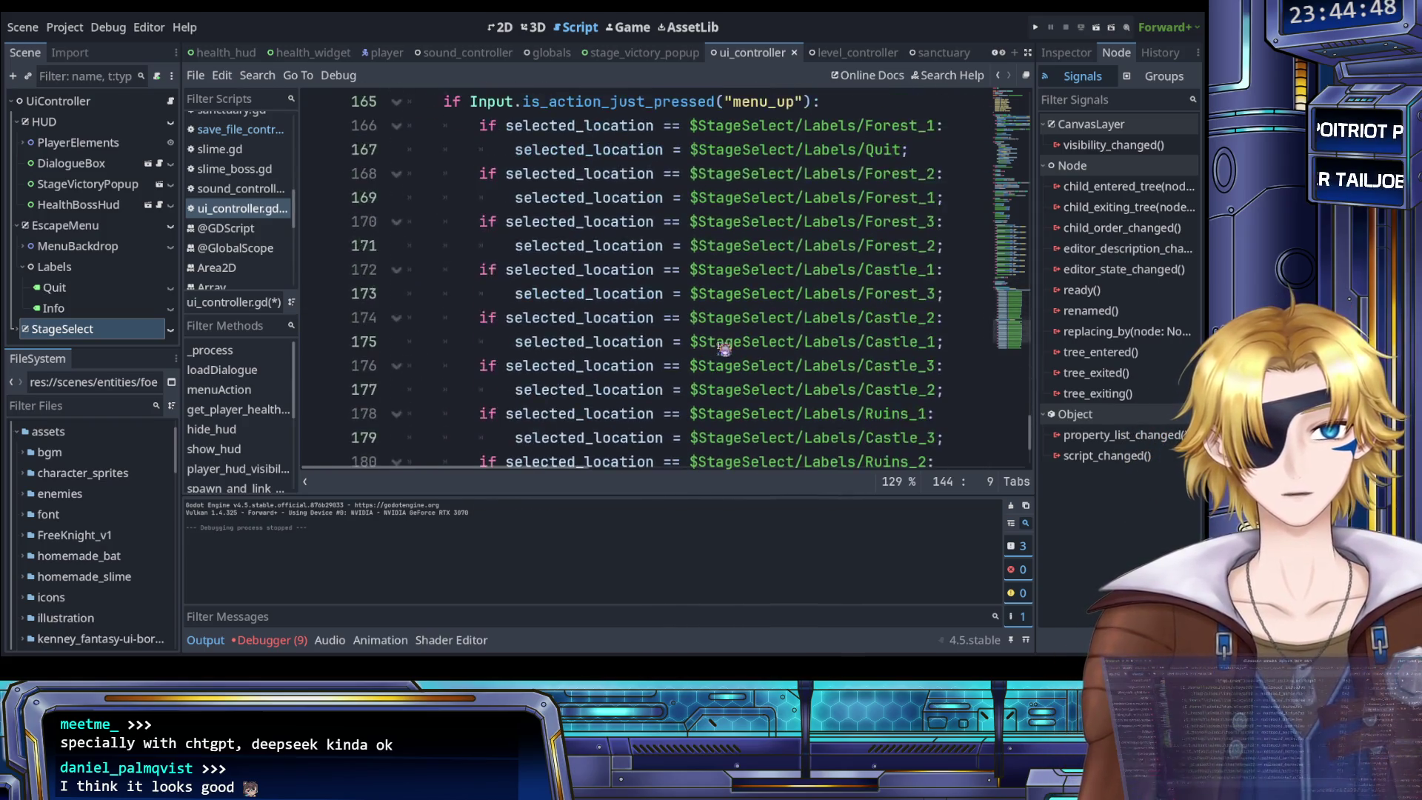
# Paste the SELECTION_NOISE sound call as the first line of the menu_up branch
pyautogui.scroll(2, 724, 348)
pyautogui.click(828, 250)
pyautogui.press('Return')
pyautogui.hotkey('ctrl', 'v')
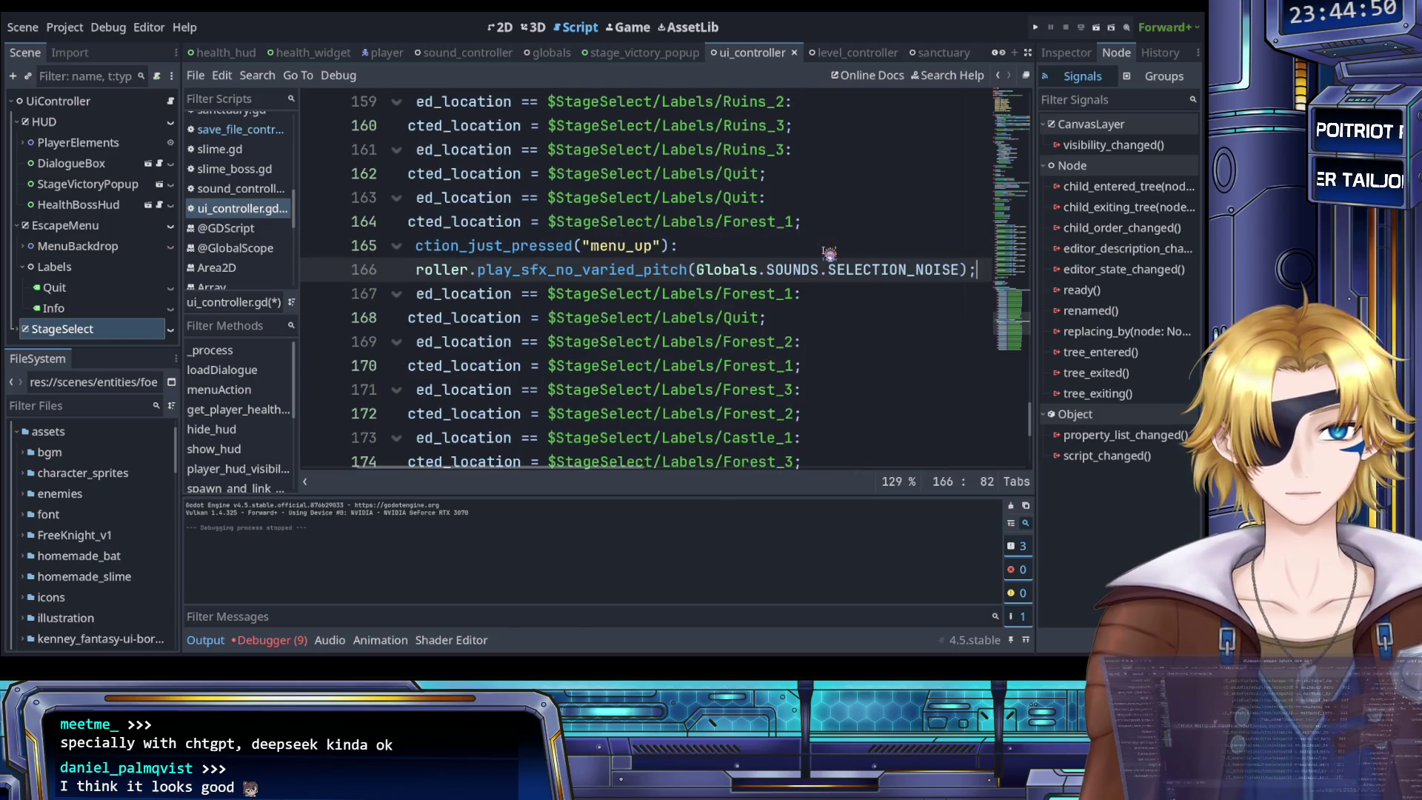
pyautogui.hscroll(-3, 828, 254)
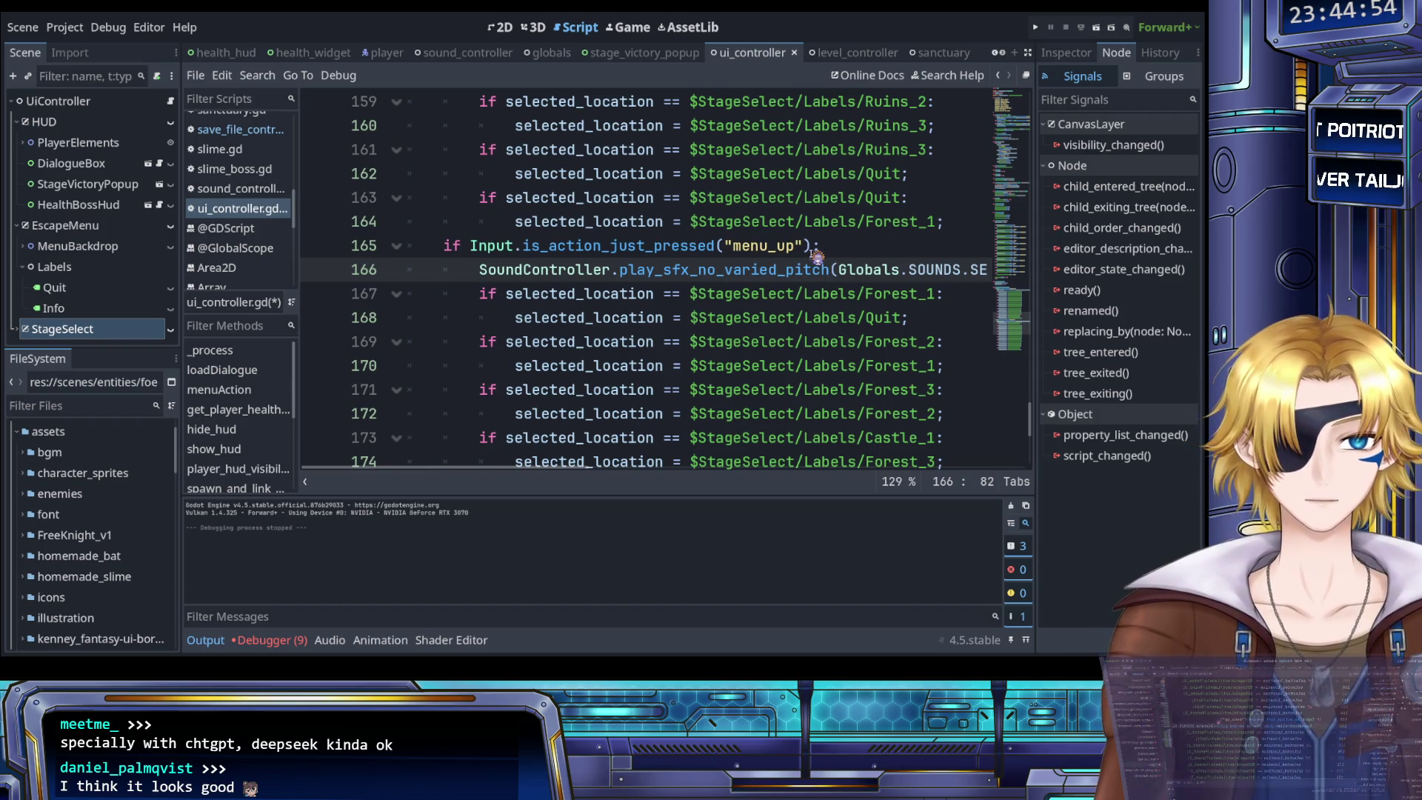
pyautogui.scroll(-5, 790, 332)
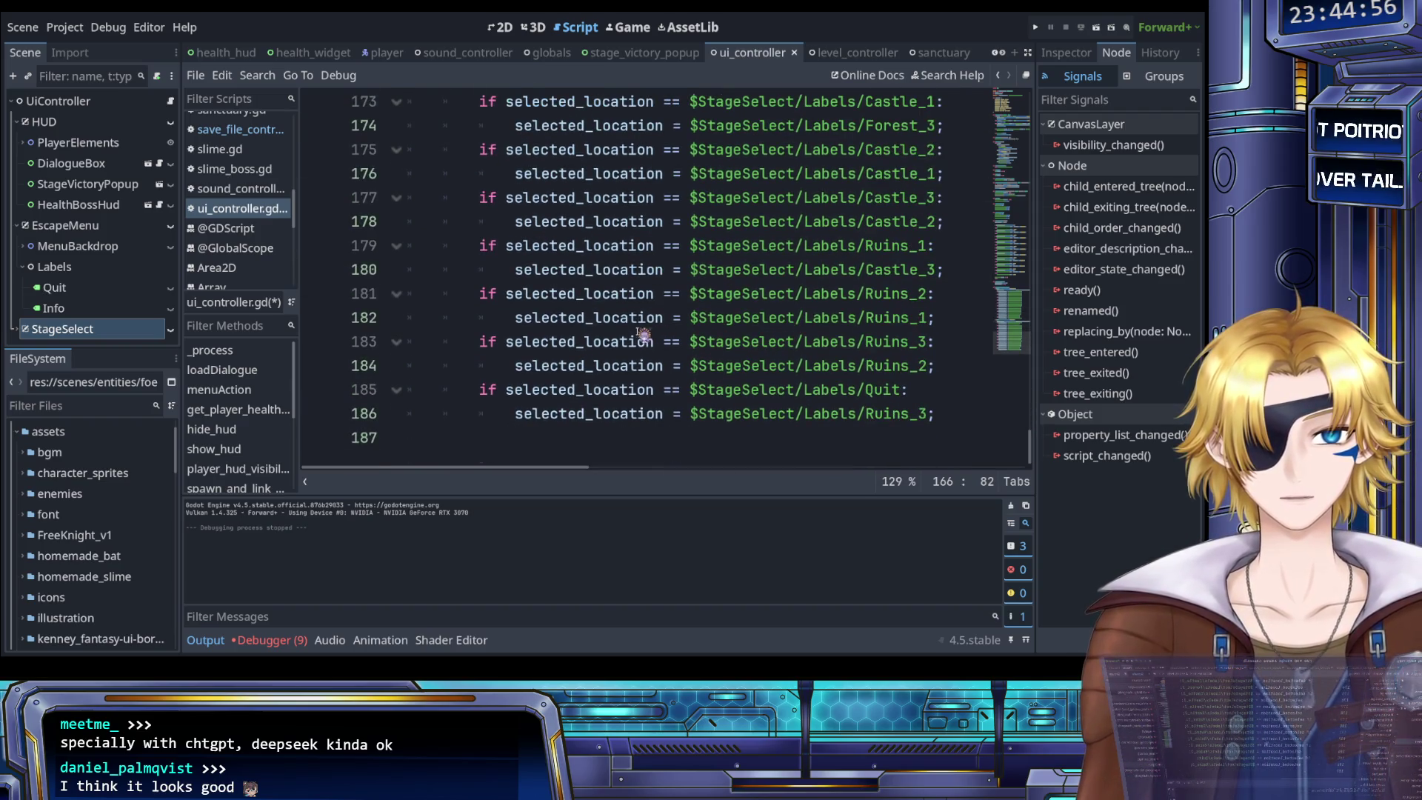
pyautogui.click(541, 439)
# Declare a new function update_level_select_cursor_position() in ui_controller.gd
pyautogui.press('Return')
pyautogui.write('fu')
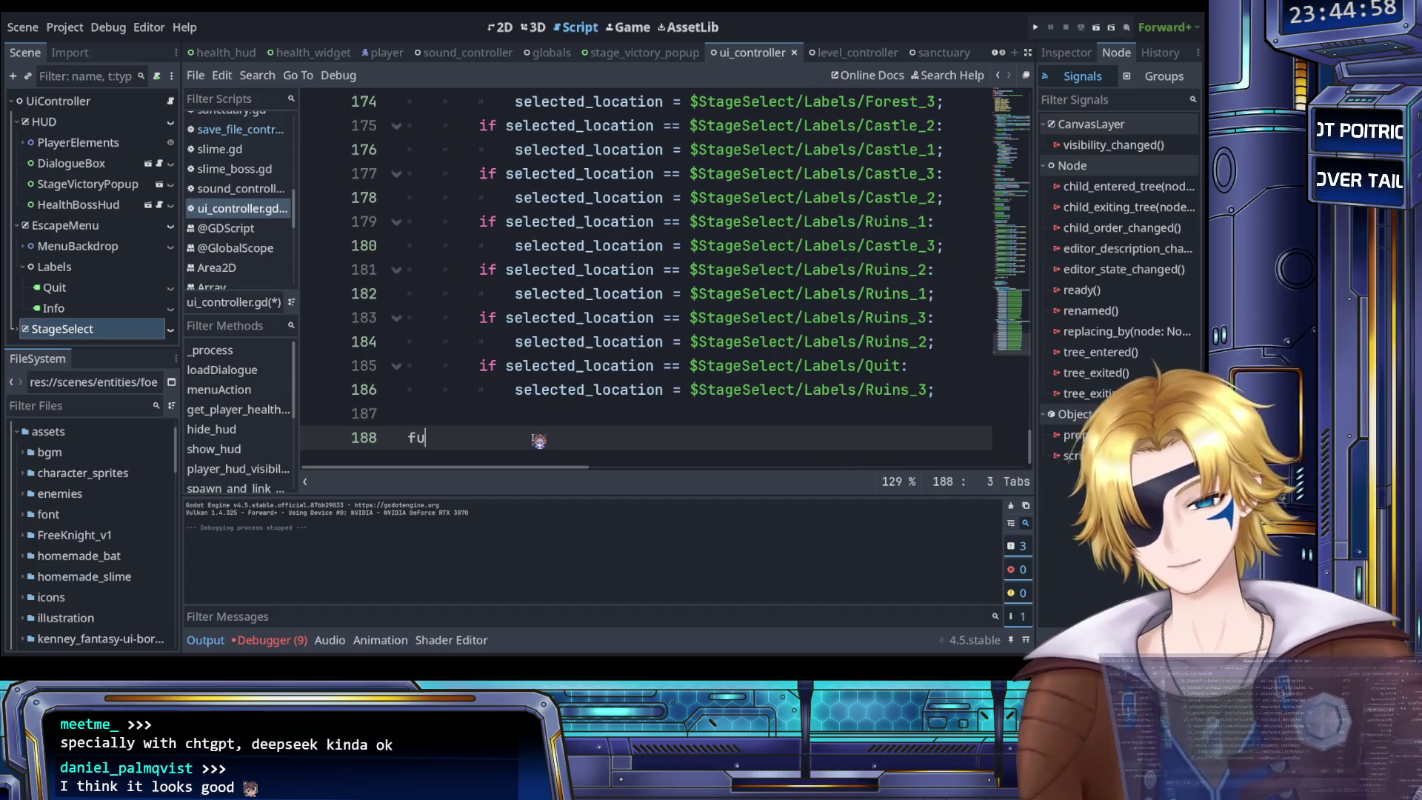
pyautogui.write('nc update')
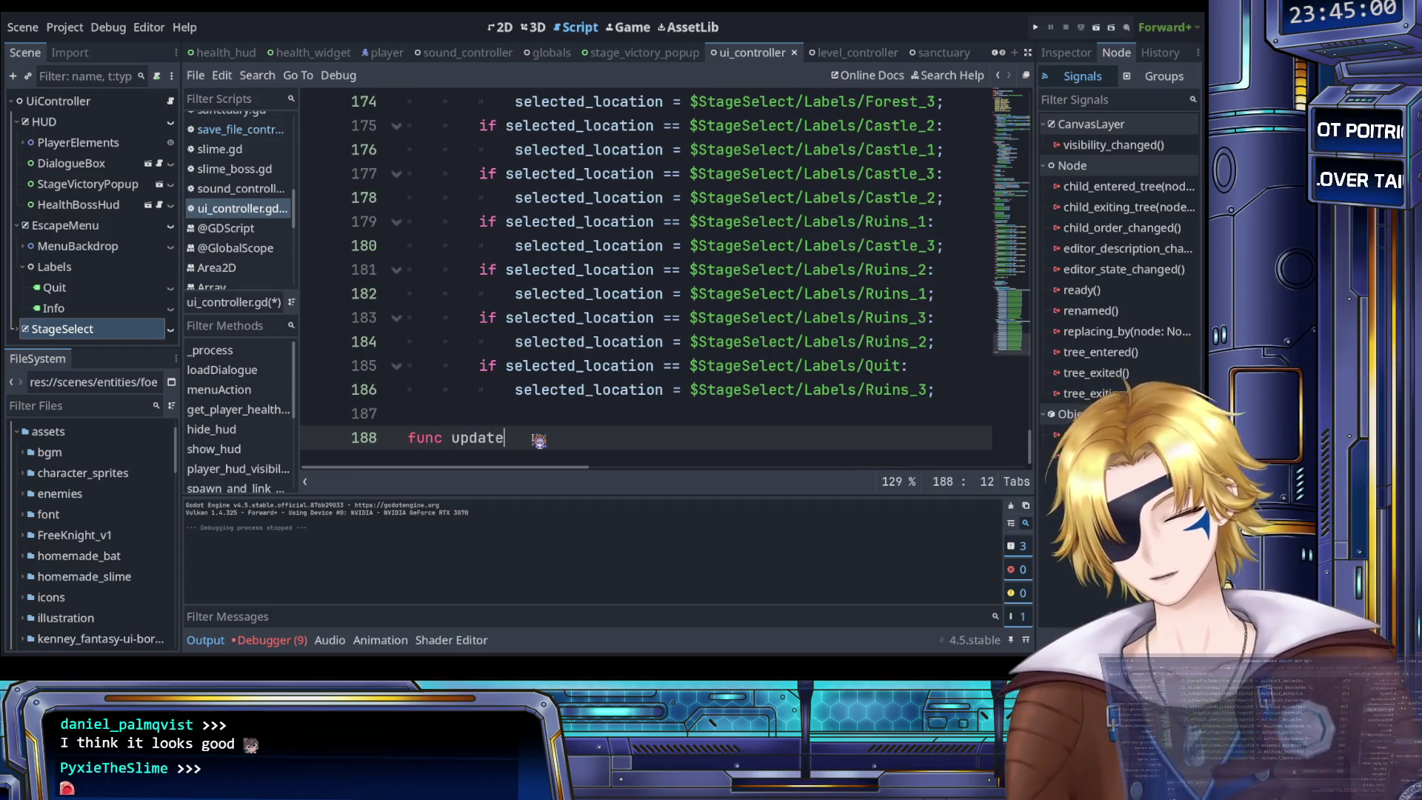
pyautogui.write('_le')
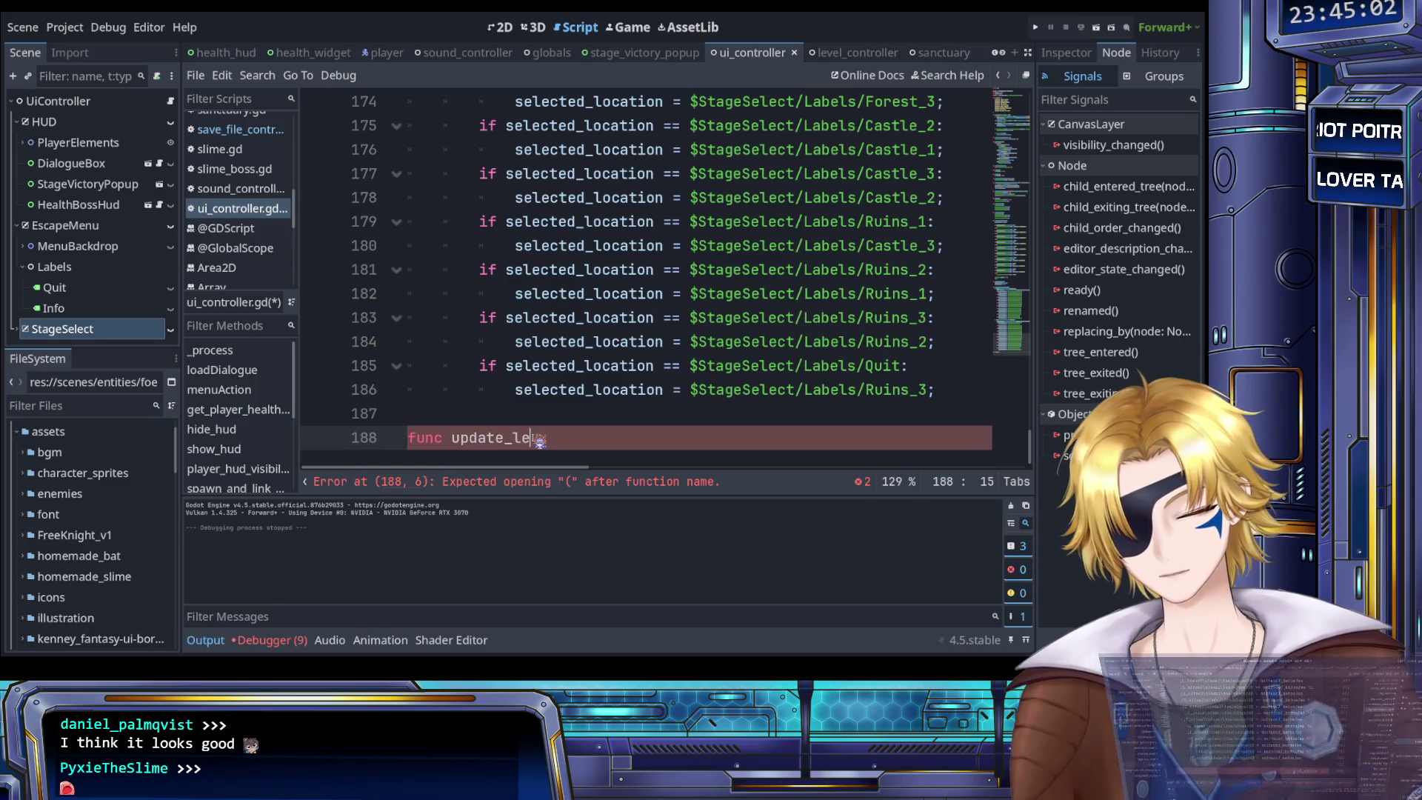
pyautogui.write('vel_selct_cursor_')
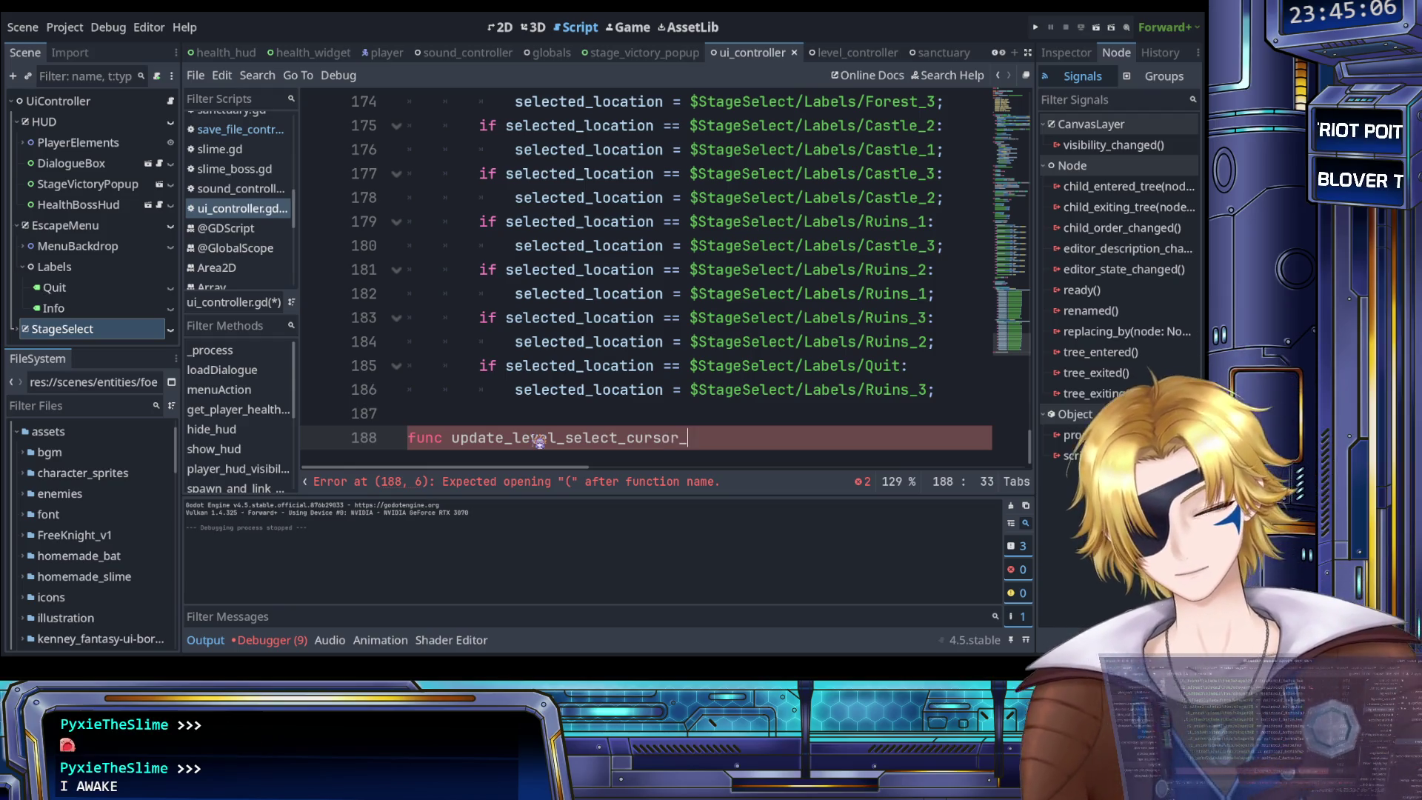
pyautogui.write('position')
pyautogui.press('BackSpace')
pyautogui.press('BackSpace')
pyautogui.press('BackSpace')
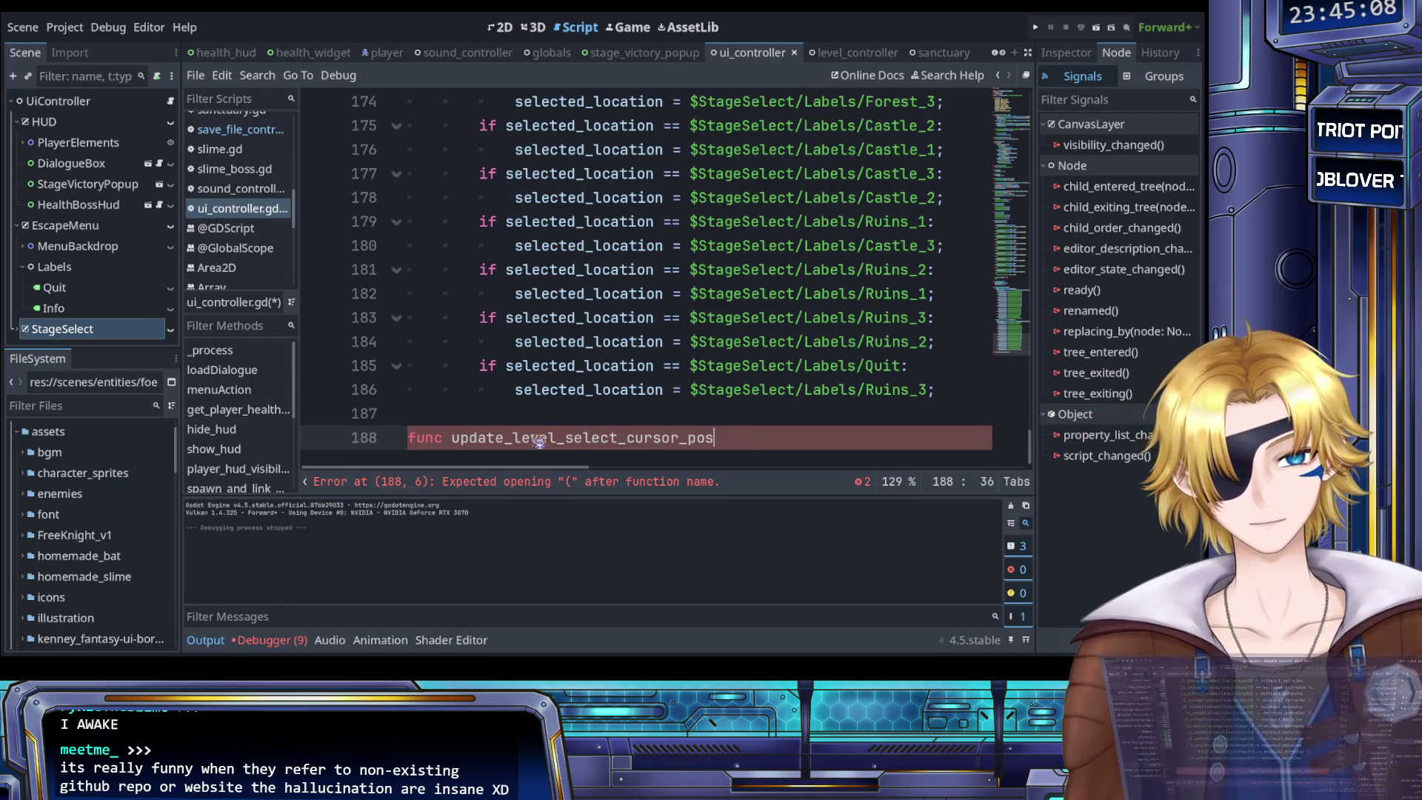
pyautogui.write('ition():')
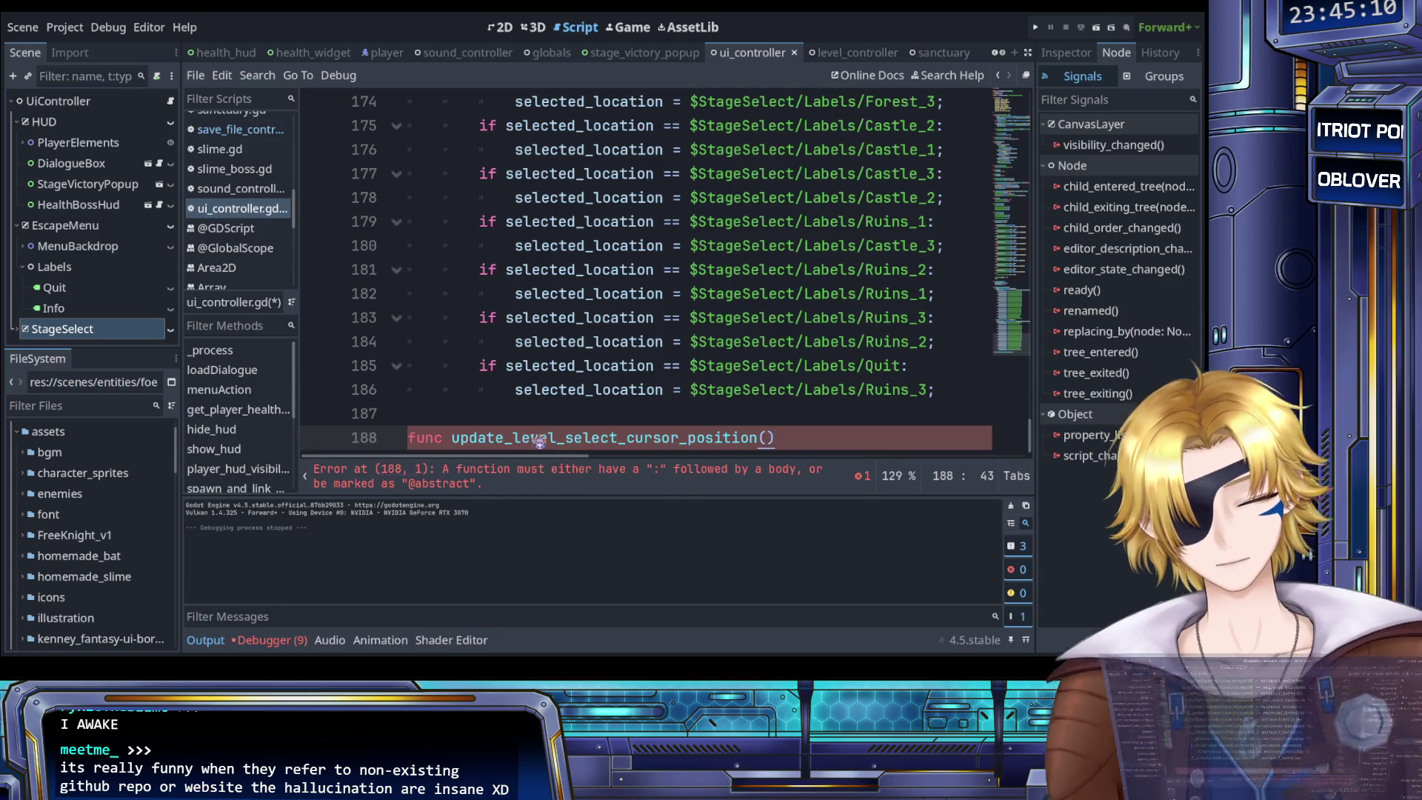
pyautogui.press('Return')
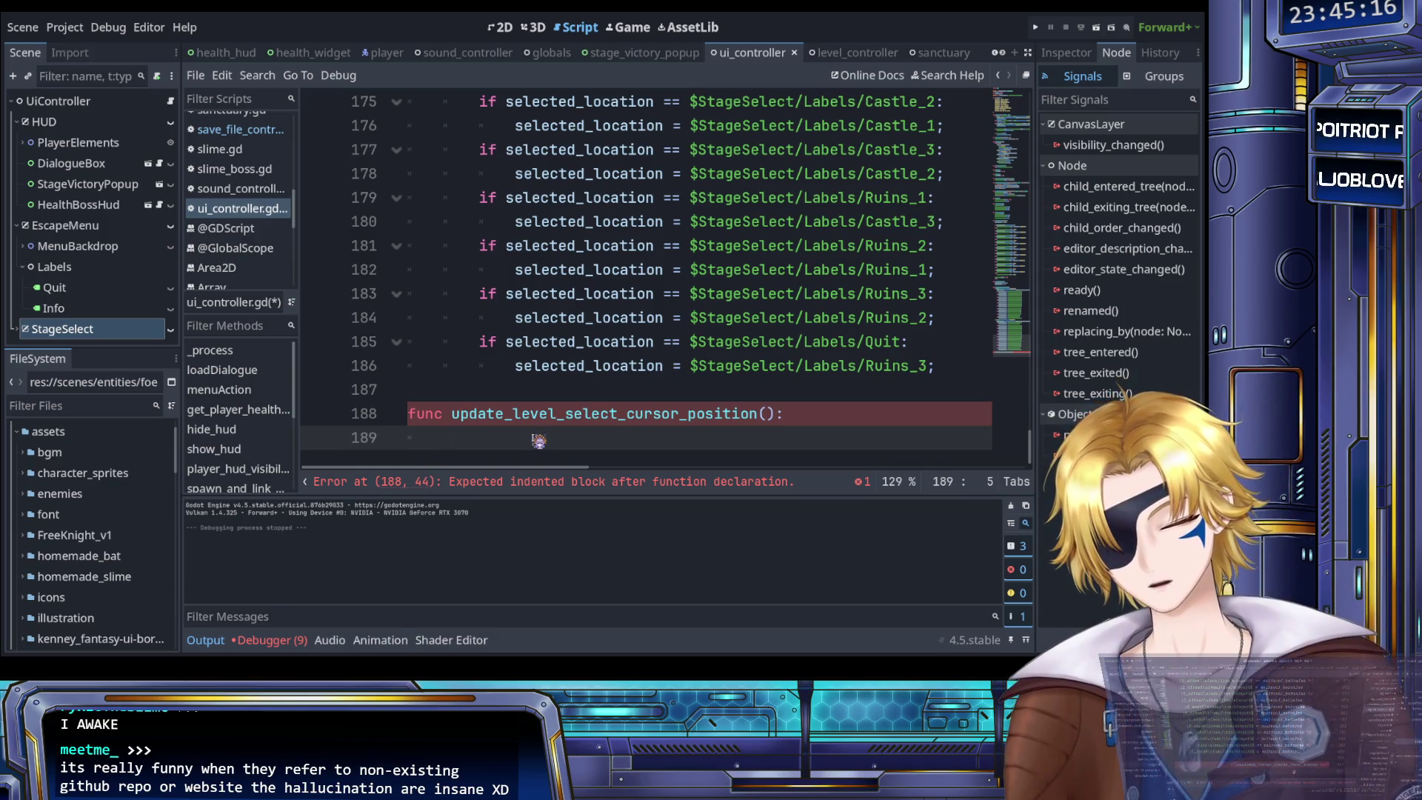
# Write the body line $StageSelect/Selector.position.y = selected_location.position.y; using autocomplete
pyautogui.write('$C')
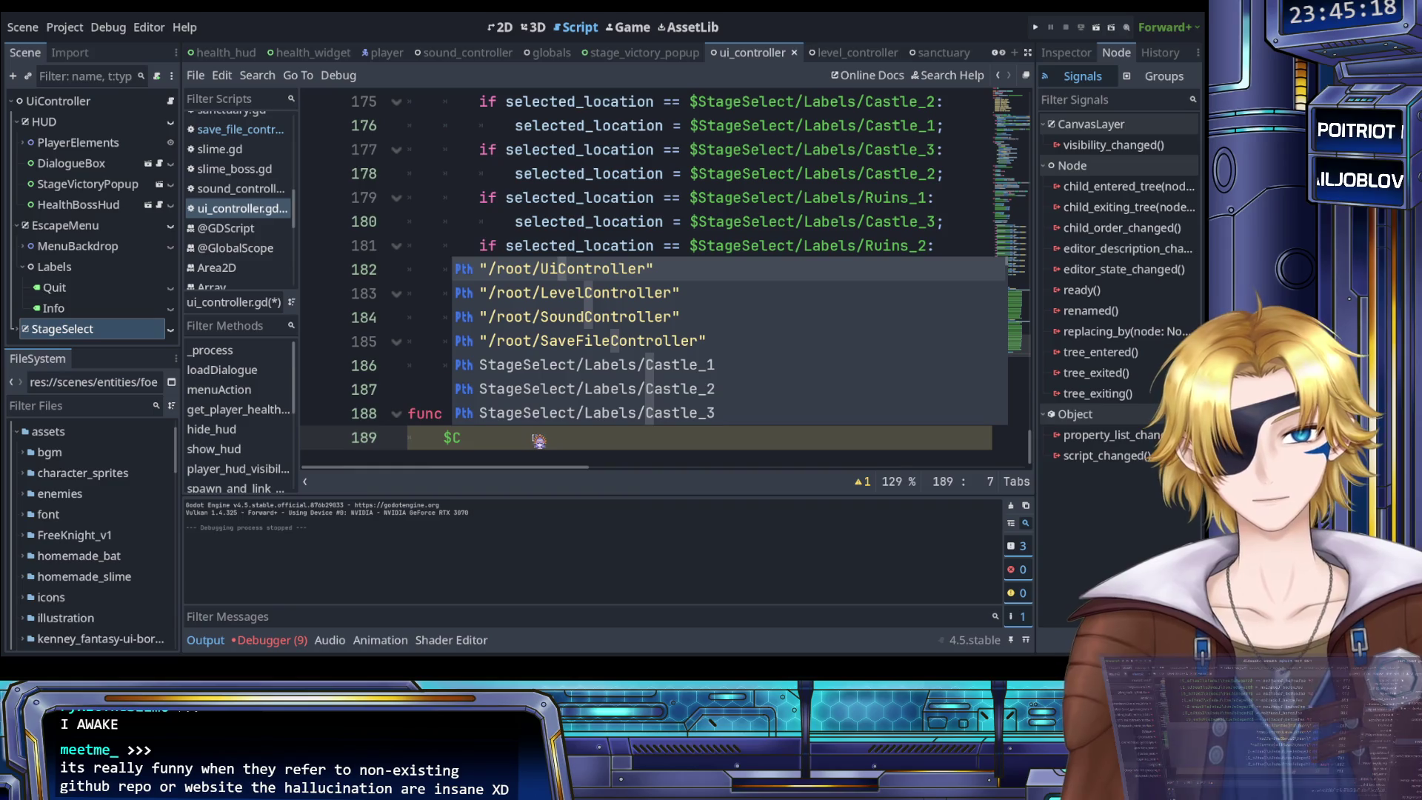
pyautogui.press('BackSpace')
pyautogui.write('S')
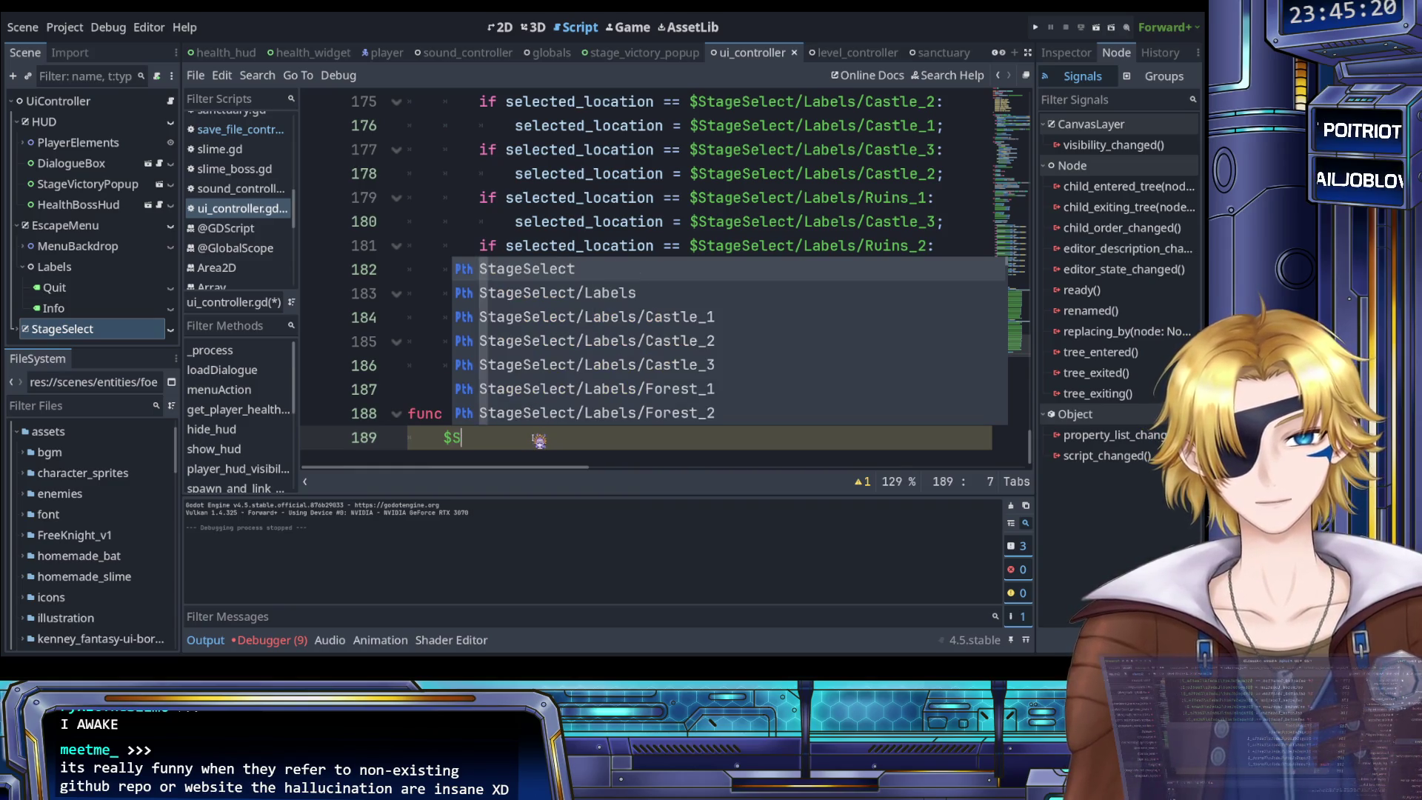
pyautogui.write('elector')
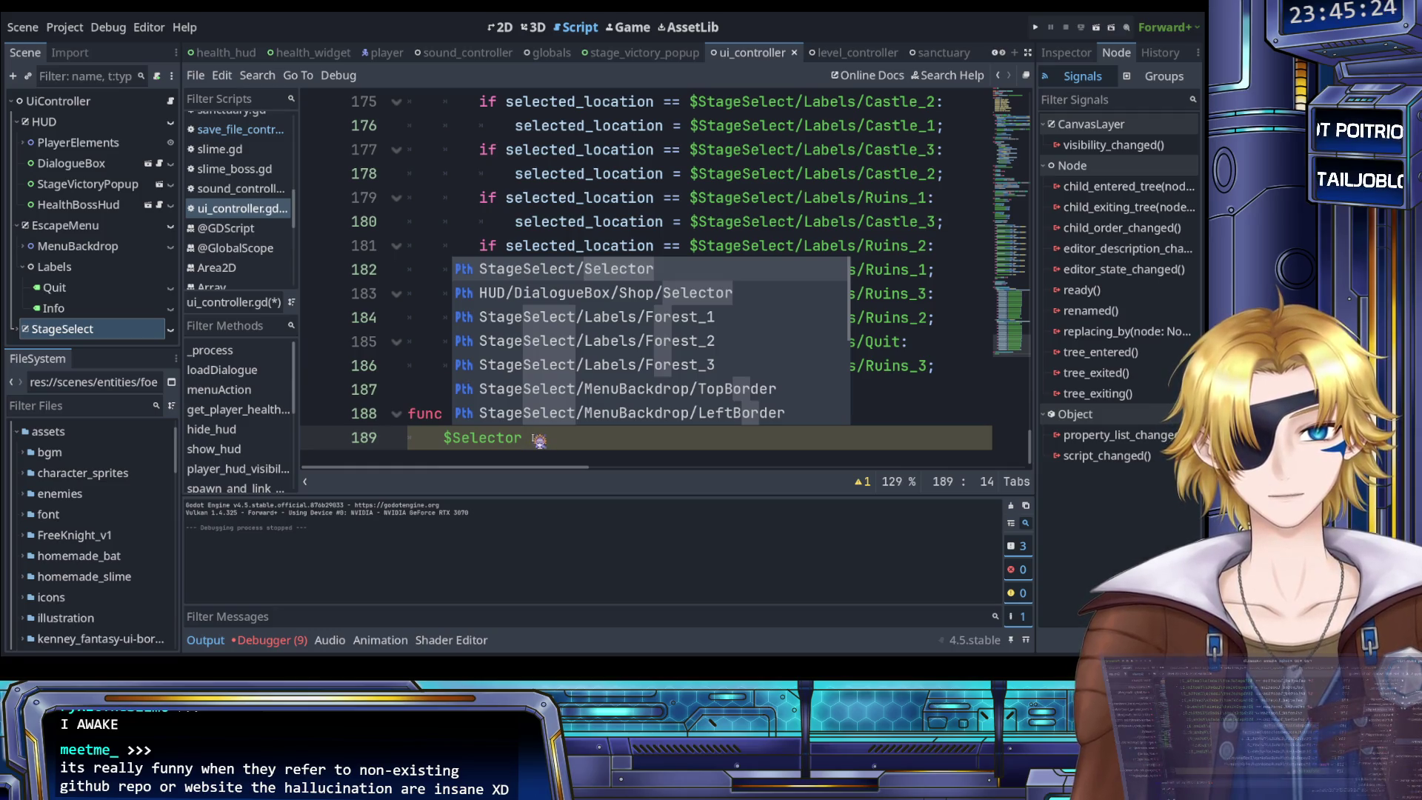
pyautogui.press('Return')
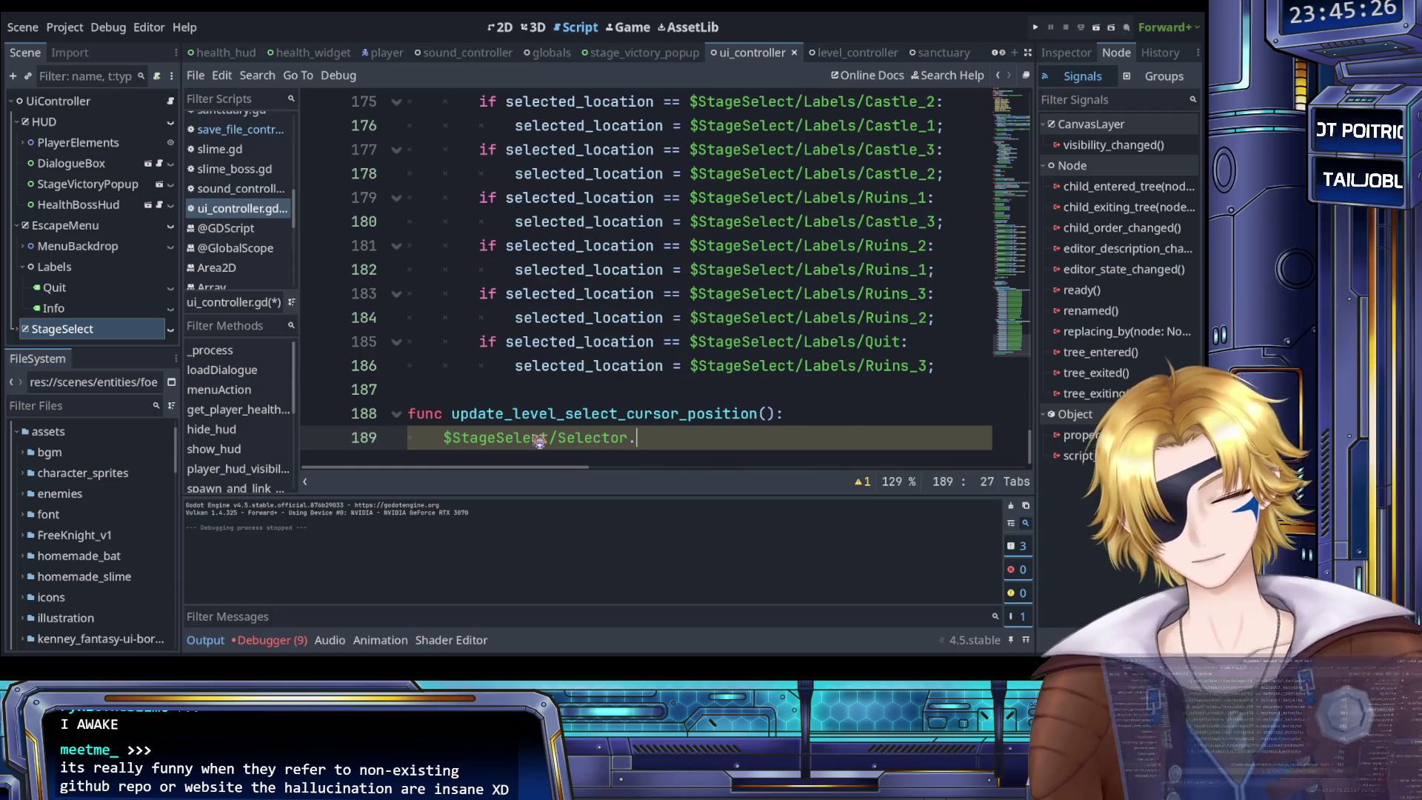
pyautogui.write('.po')
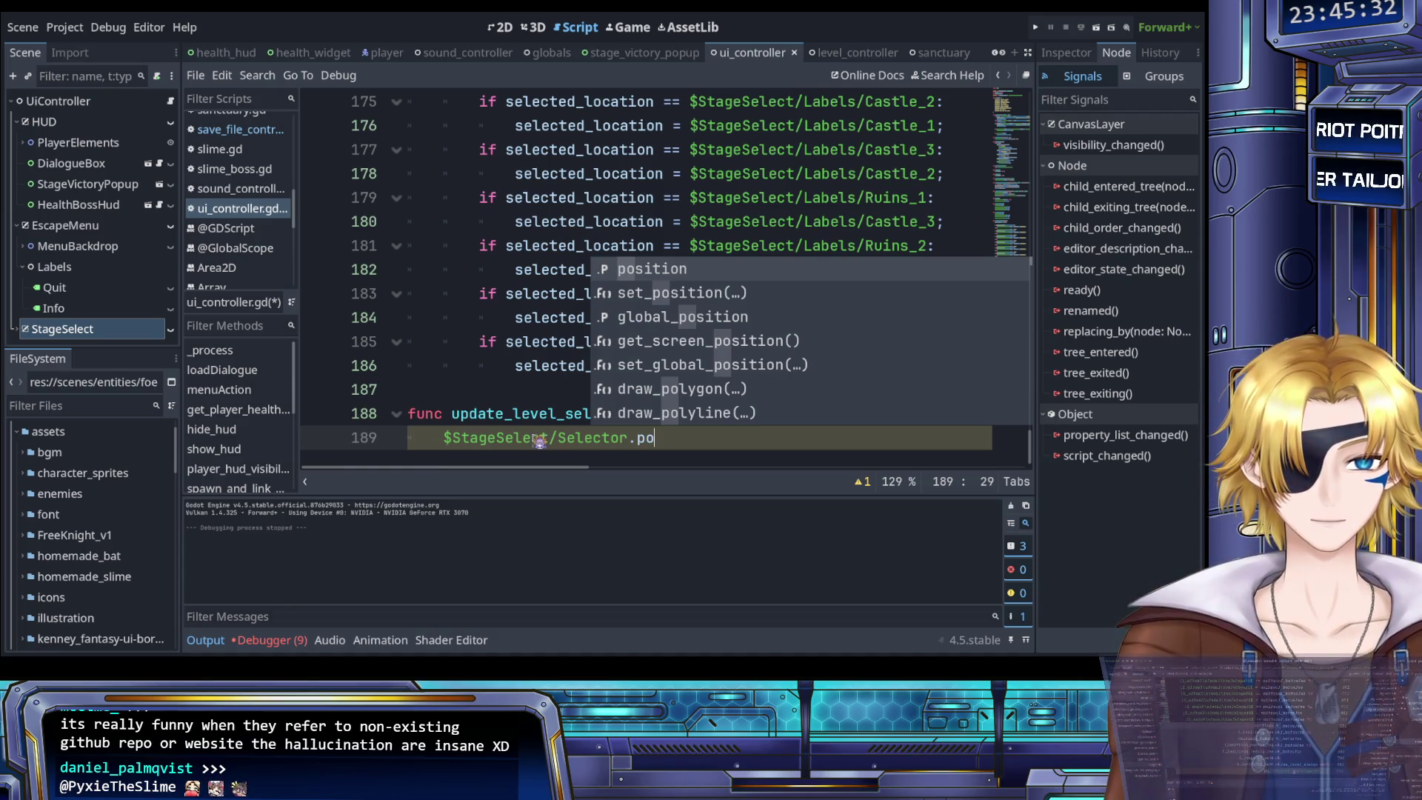
pyautogui.press('Return')
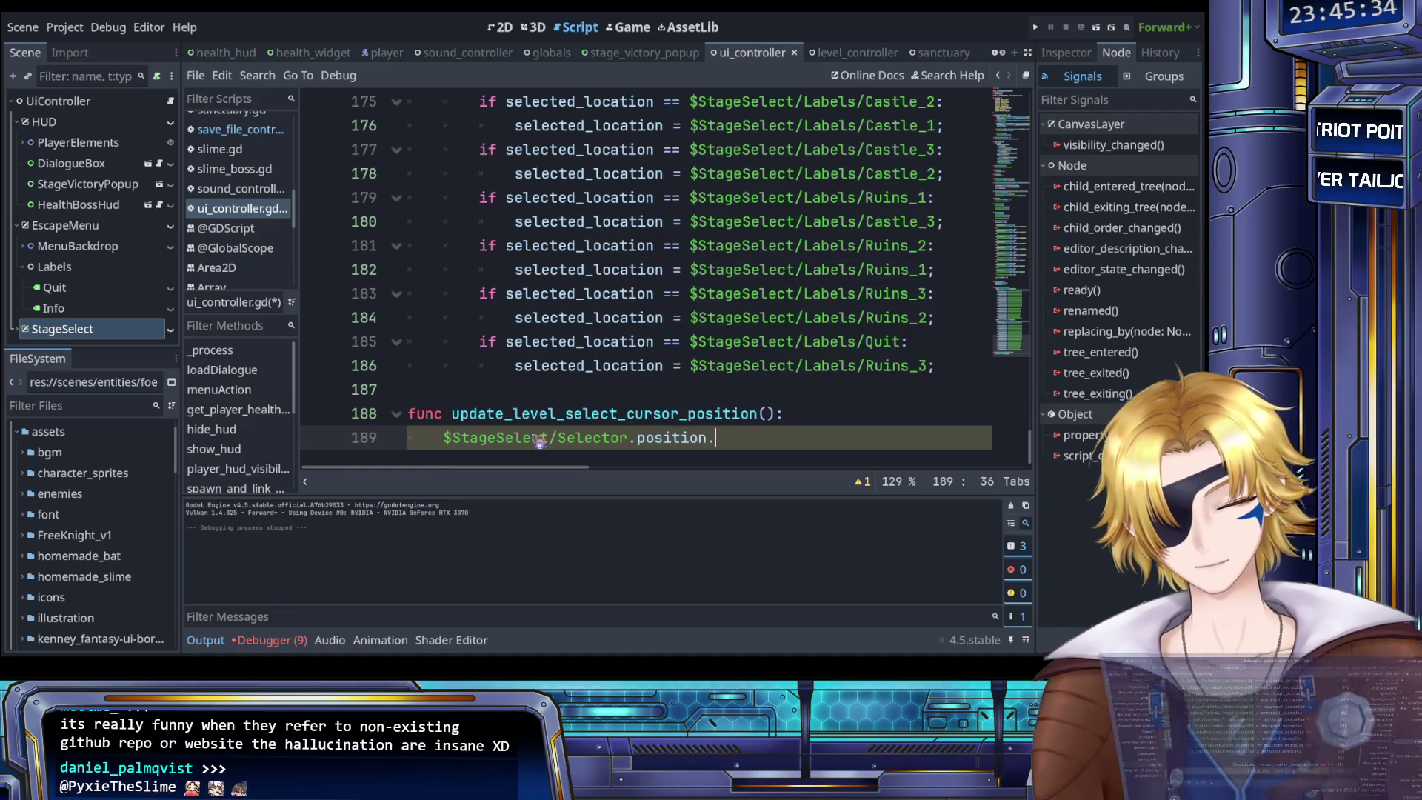
pyautogui.write('.y ')
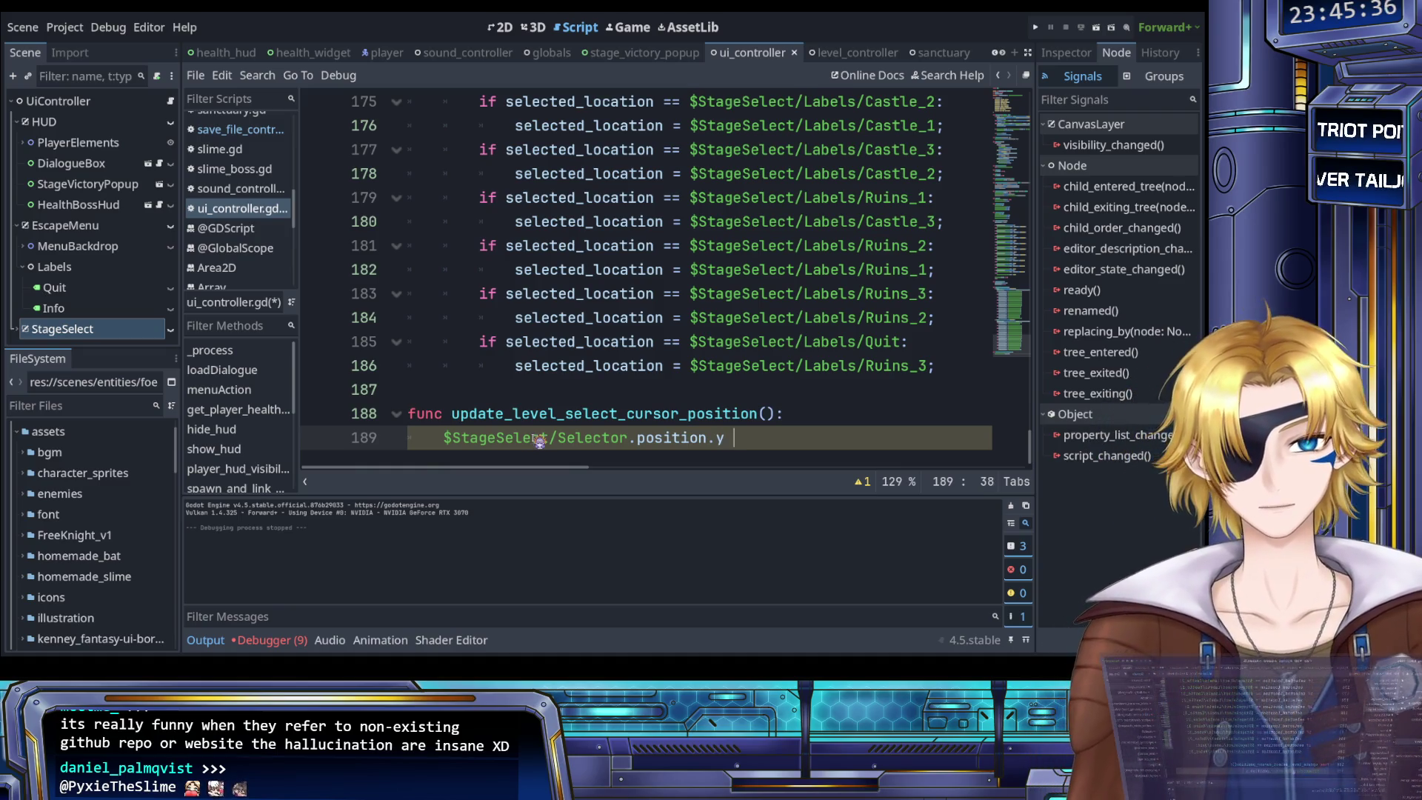
pyautogui.write('= ')
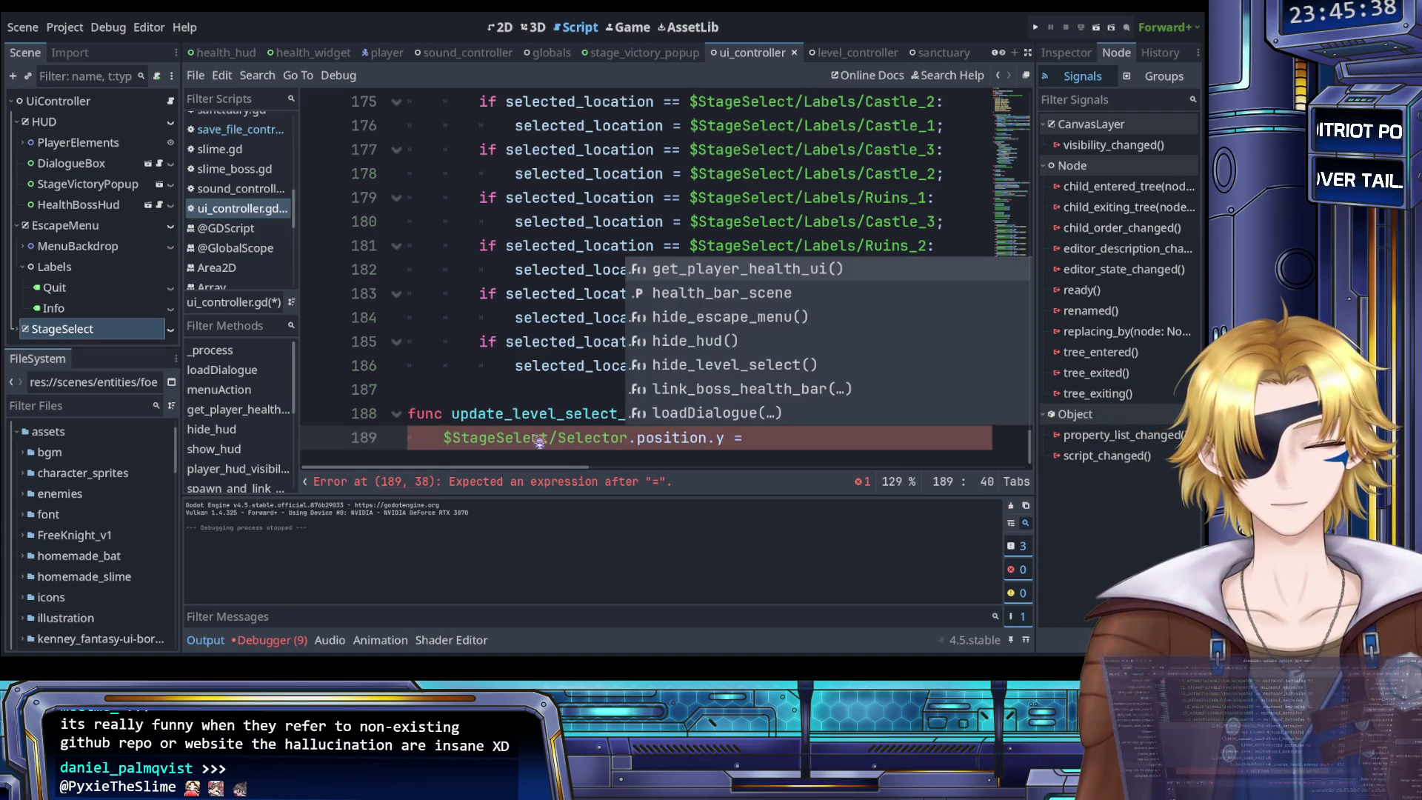
pyautogui.write('sele')
pyautogui.press('Return')
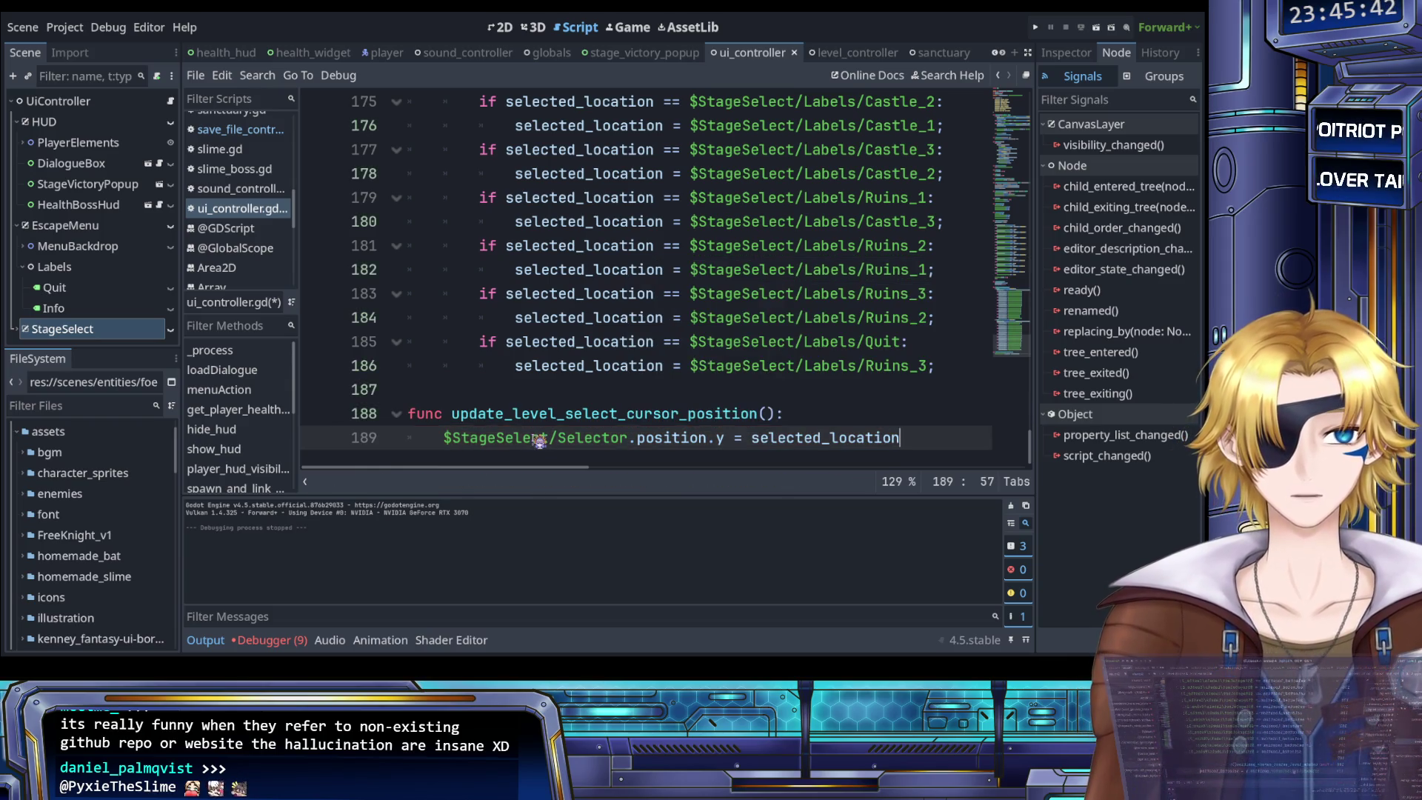
pyautogui.write('.')
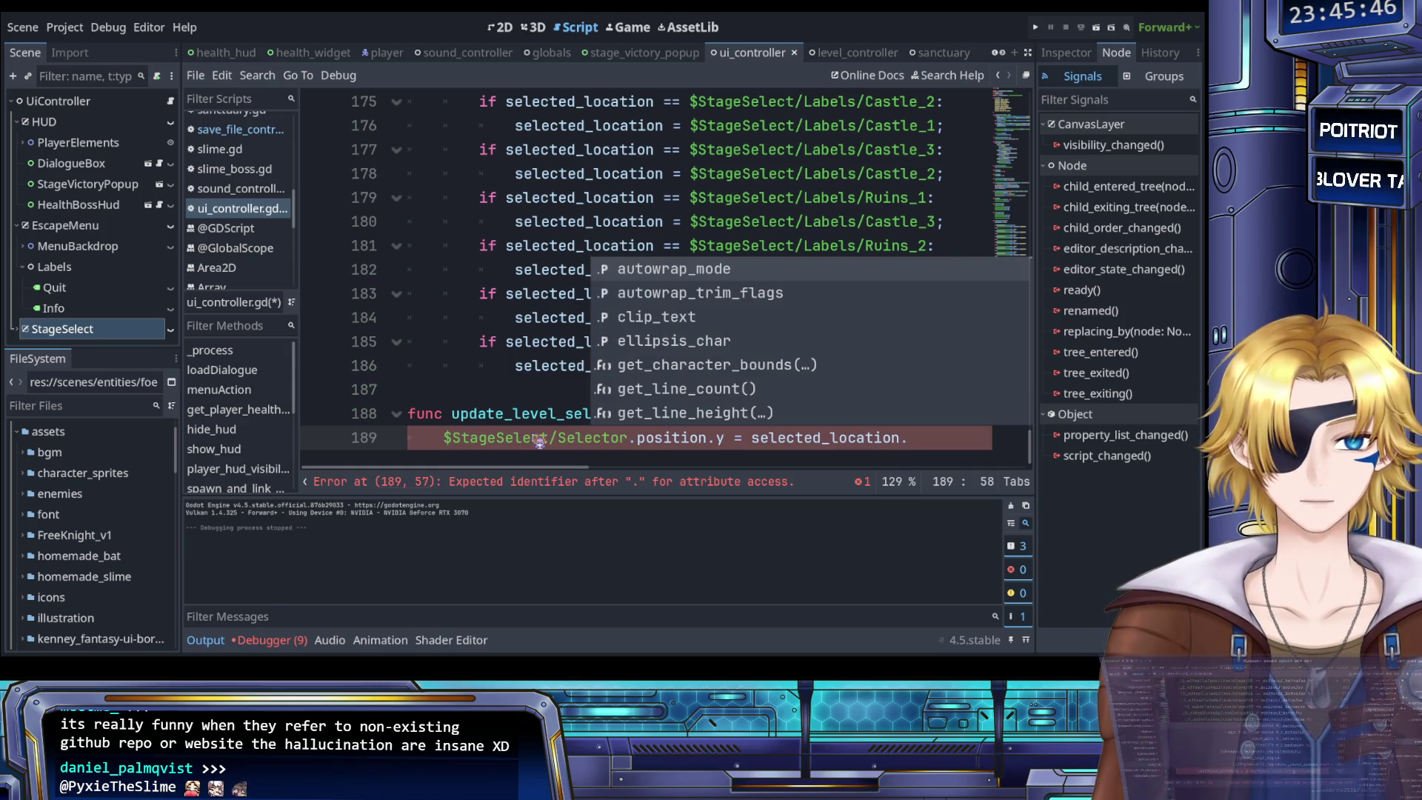
pyautogui.write('position.y')
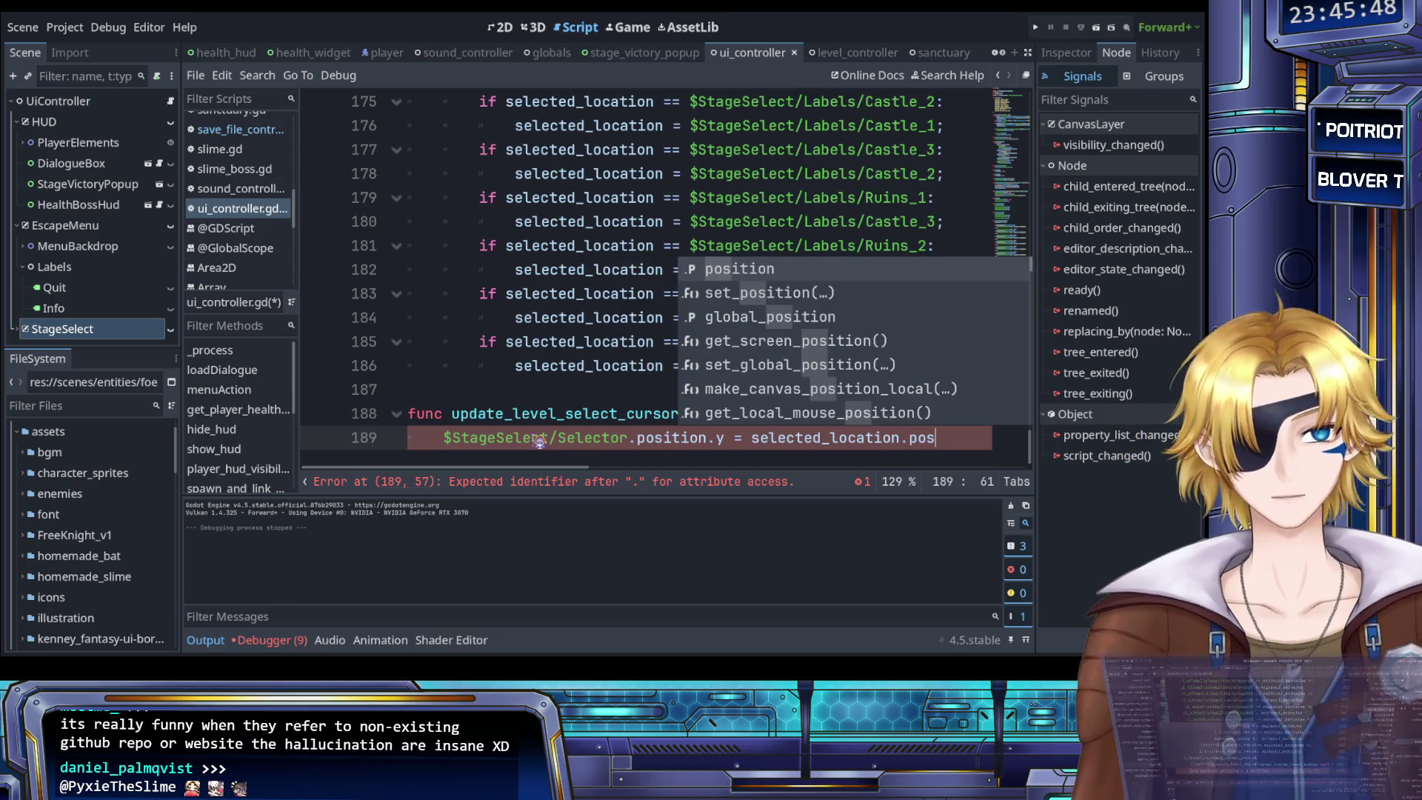
pyautogui.write(';')
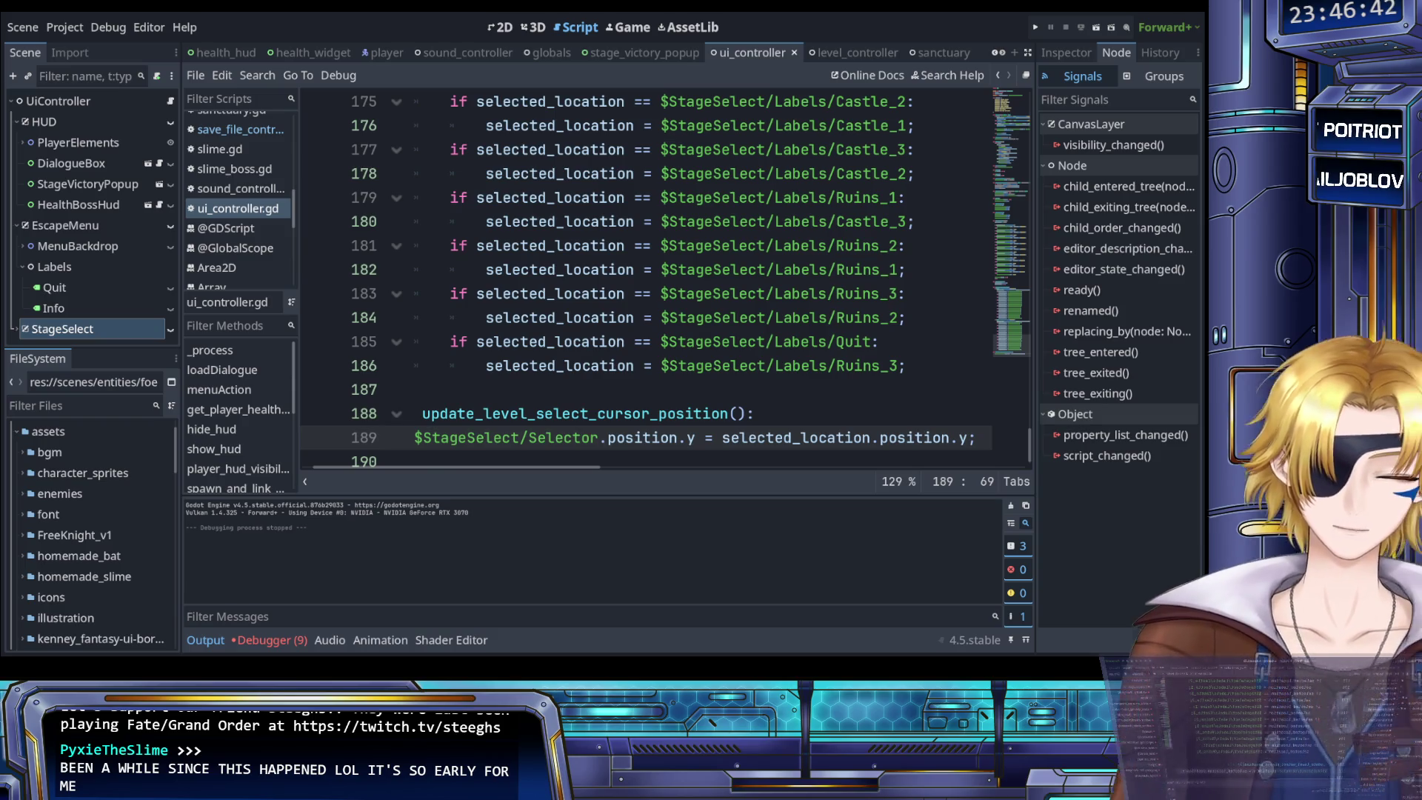
# Select the update_level_select_cursor_position() call and scroll back up to process_level_select_inputs()
pyautogui.scroll(4, 644, 281)
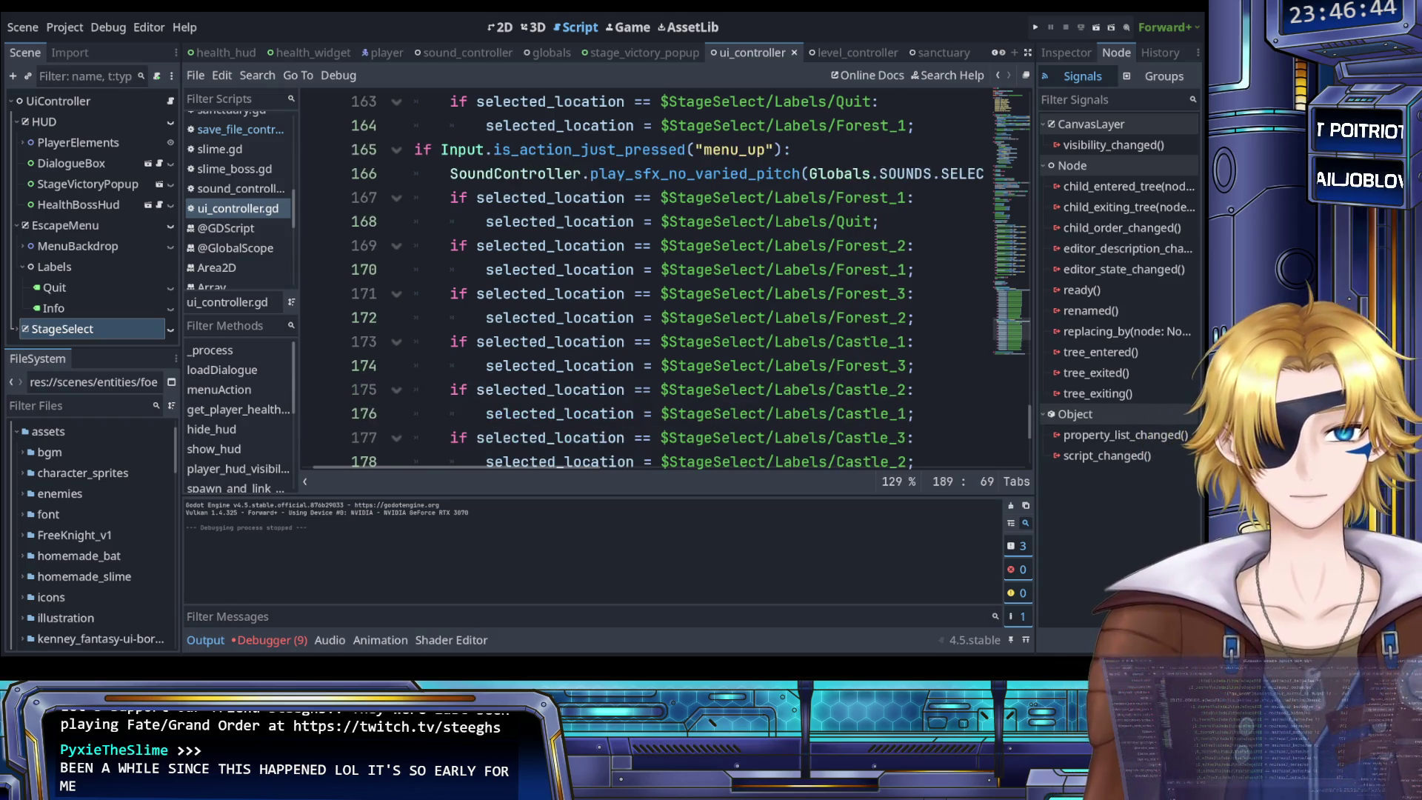
pyautogui.scroll(-4, 644, 281)
pyautogui.hscroll(-2, 645, 282)
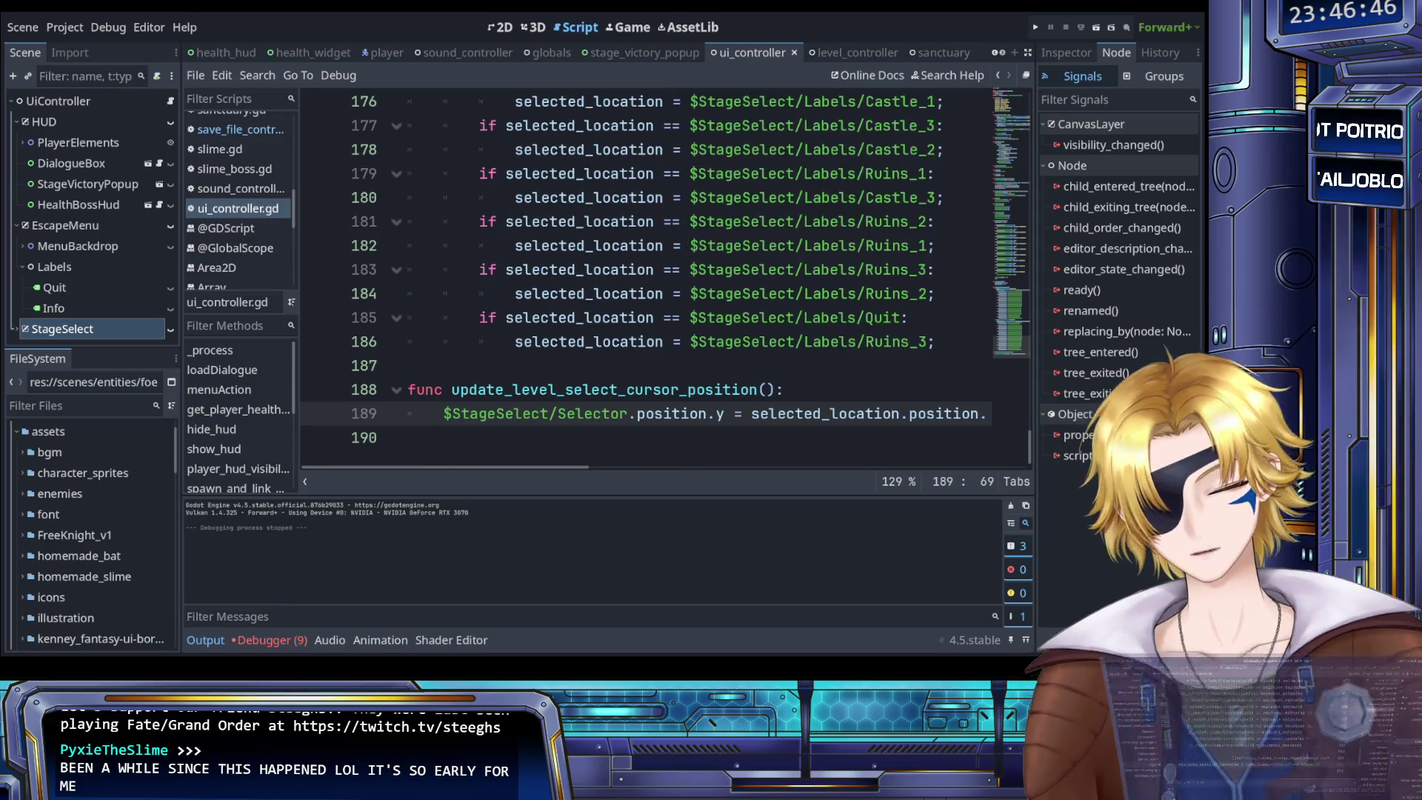
pyautogui.moveTo(775, 389); pyautogui.dragTo(451, 389)
pyautogui.hotkey('ctrl', 'c')
pyautogui.scroll(1, 660, 378)
pyautogui.scroll(7, 661, 380)
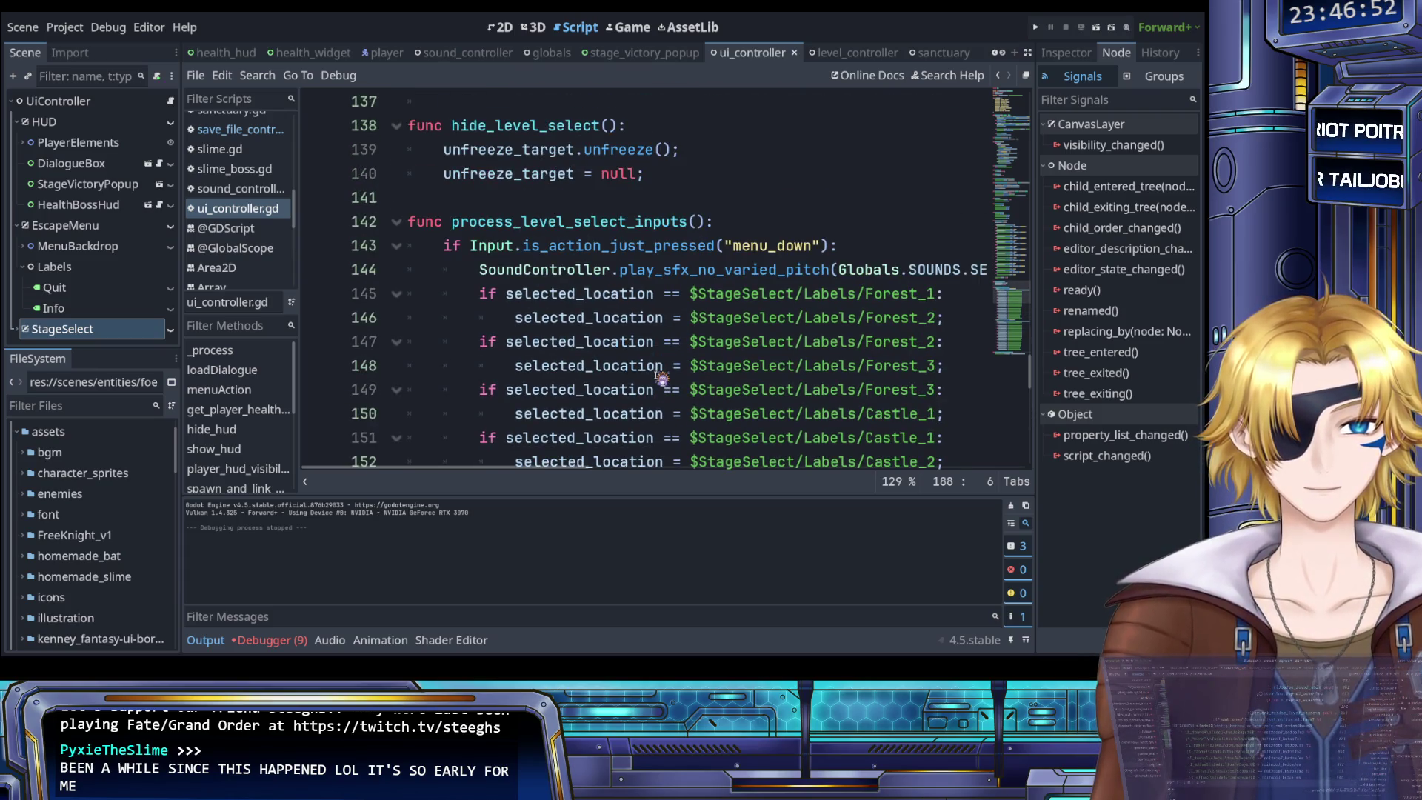
# Place the cursor update call under the sound call on line 145, then cut both lines
pyautogui.click(481, 293)
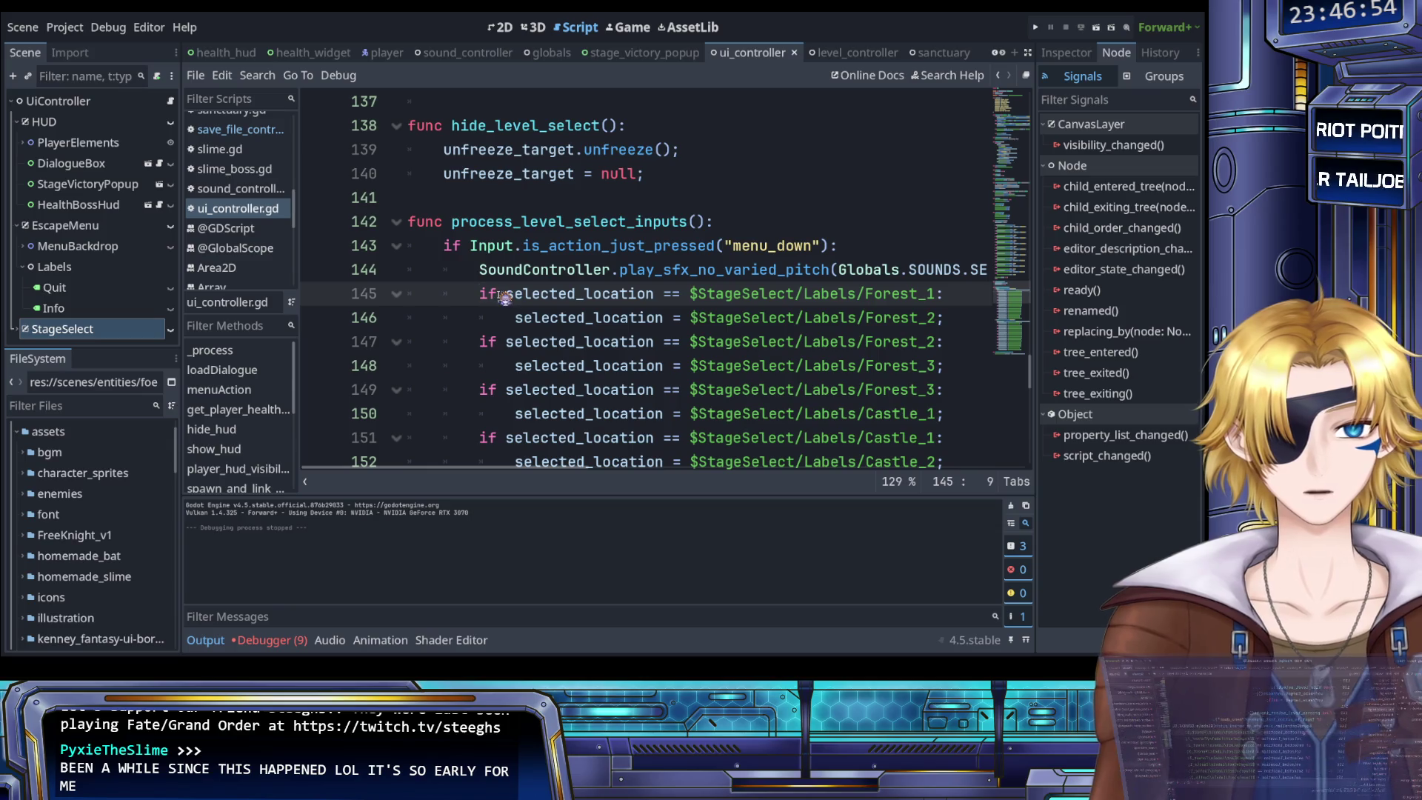
pyautogui.hotkey('ctrl', 'v')
pyautogui.hotkey('shift', 'Up')
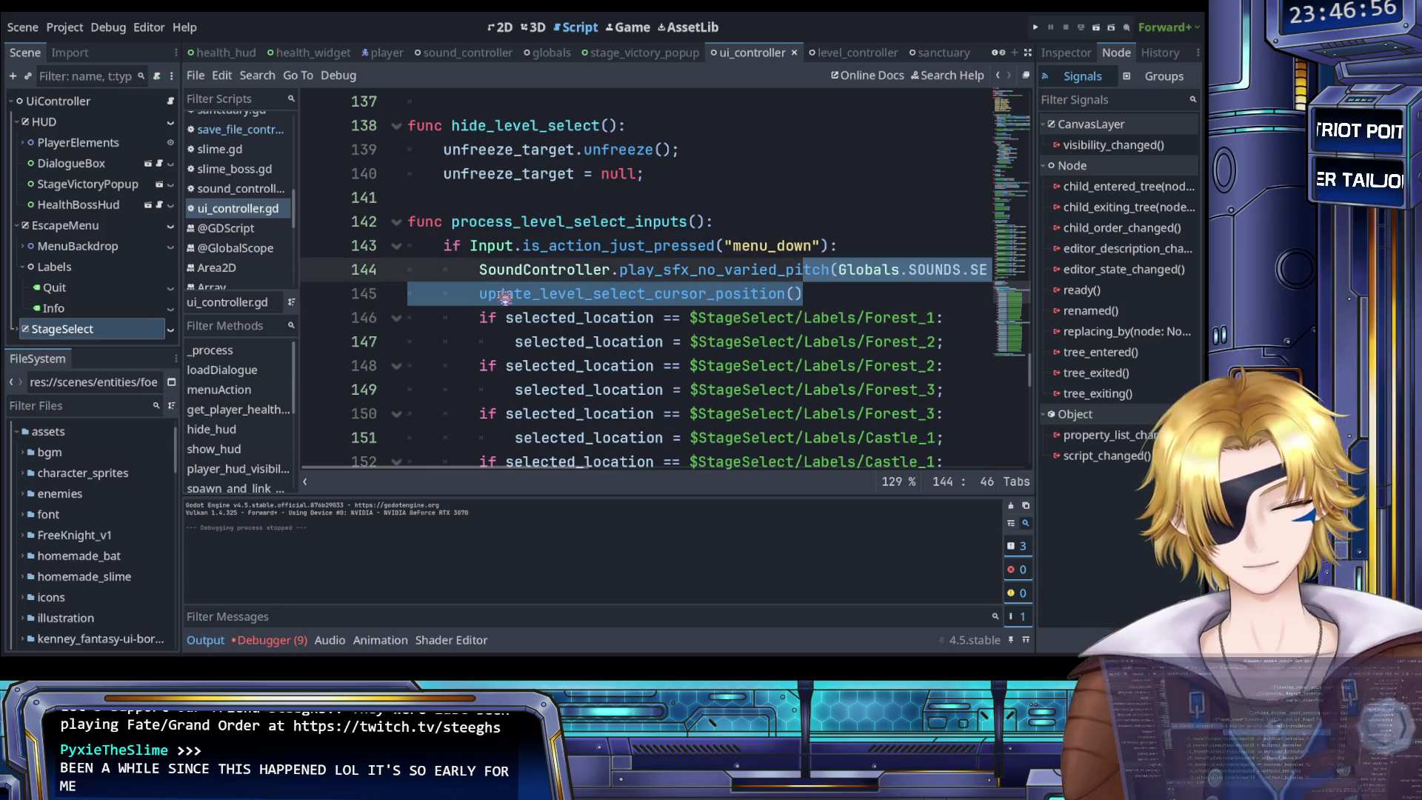
pyautogui.hotkey('shift', 'Home')
pyautogui.hotkey('ctrl', 'c')
pyautogui.press('BackSpace')
pyautogui.press('BackSpace')
pyautogui.press('BackSpace')
pyautogui.press('BackSpace')
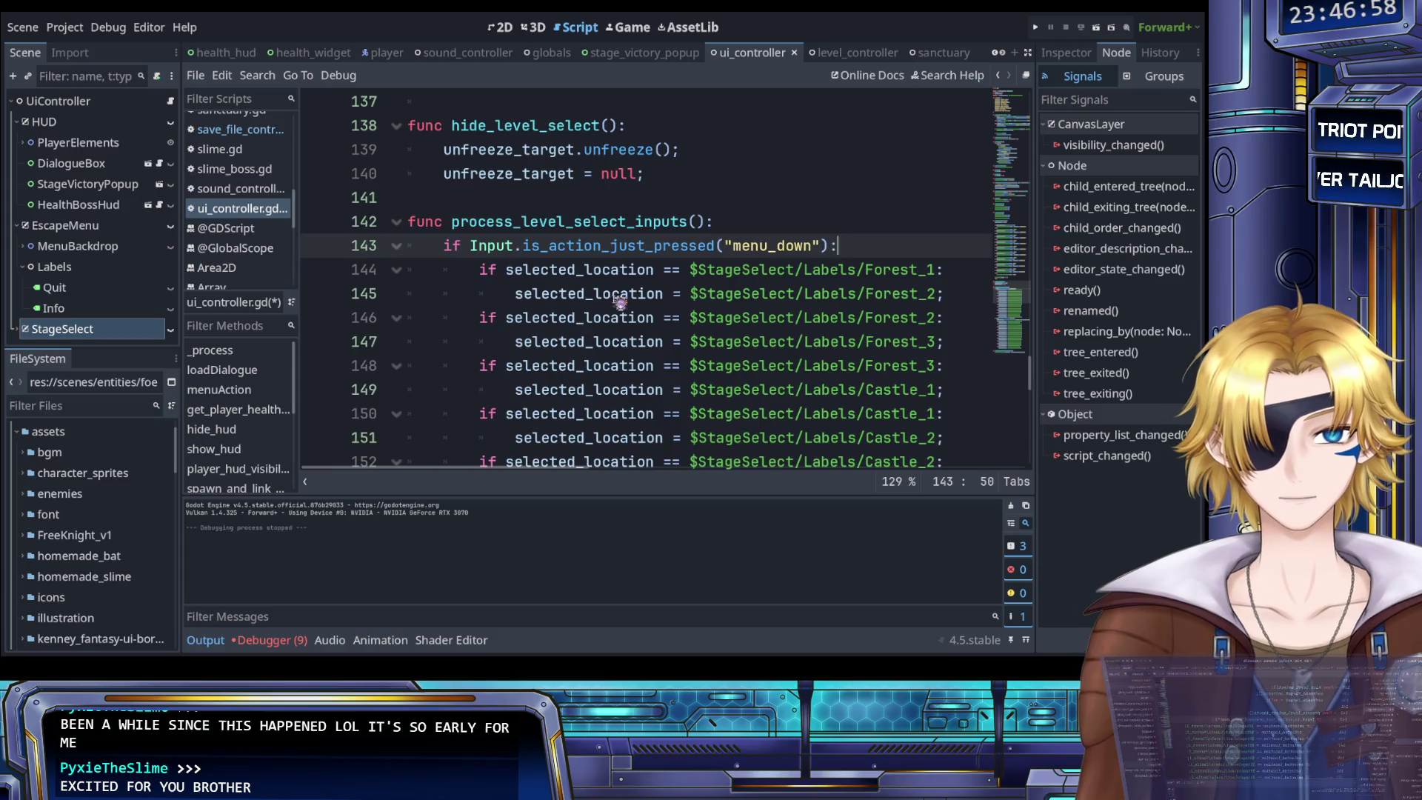
# Paste the sound and cursor update calls after the menu_down if-chain, fixing their indentation
pyautogui.scroll(-6, 619, 303)
pyautogui.click(955, 297)
pyautogui.press('Return')
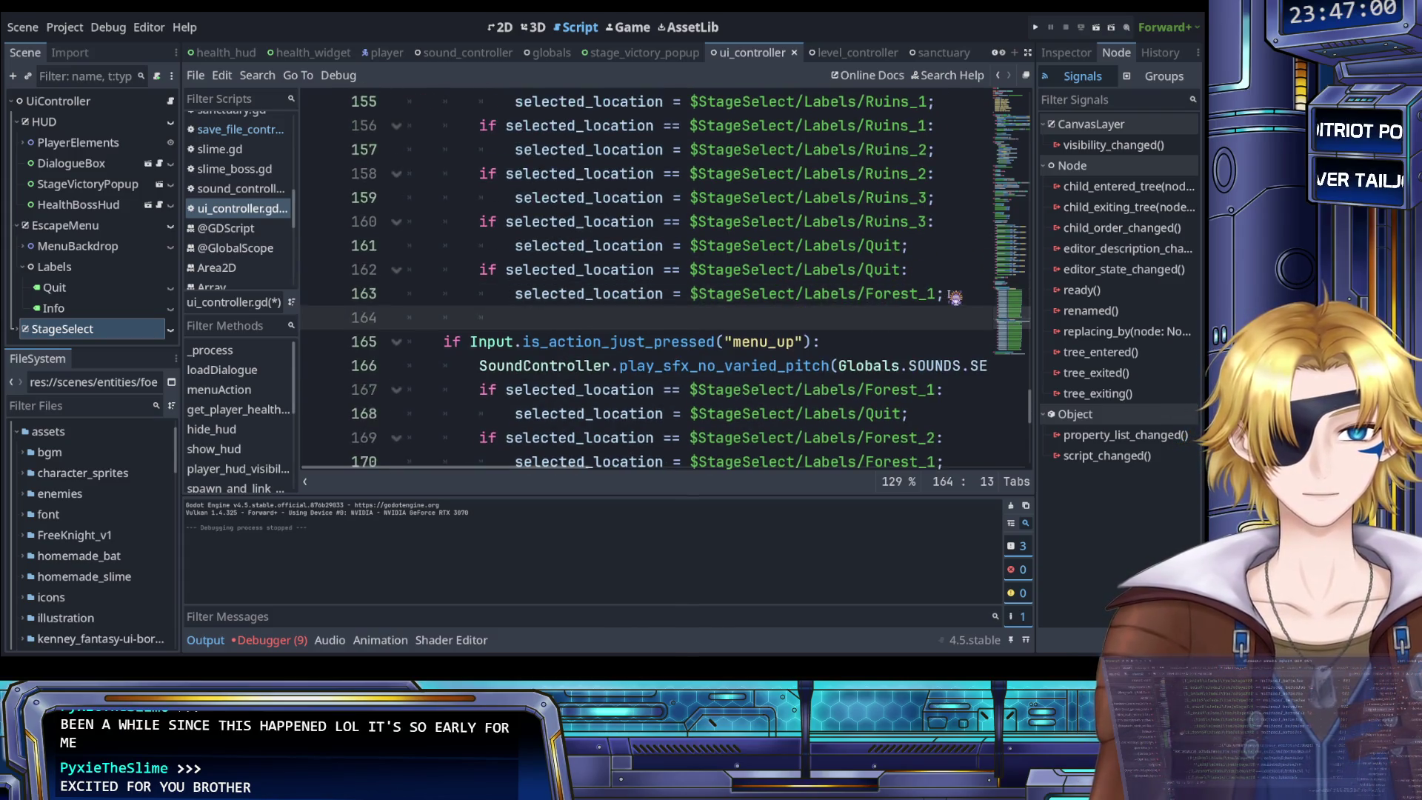
pyautogui.hotkey('ctrl', 'v')
pyautogui.click(516, 317)
pyautogui.press('BackSpace')
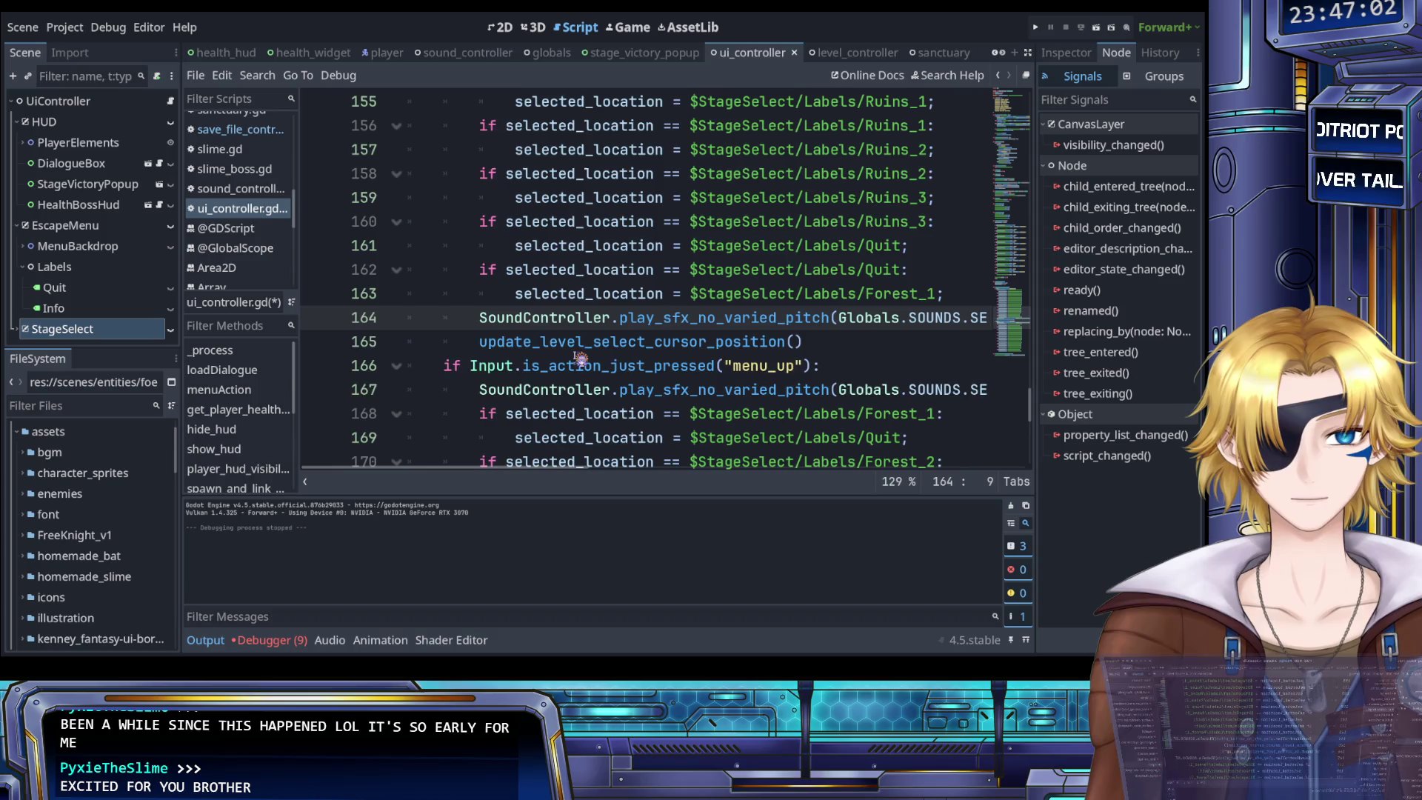
# Replace the menu_up sound call with both calls after its if-chain, then save and run
pyautogui.scroll(-1, 580, 359)
pyautogui.click(485, 317)
pyautogui.hotkey('shift', 'End')
pyautogui.press('BackSpace')
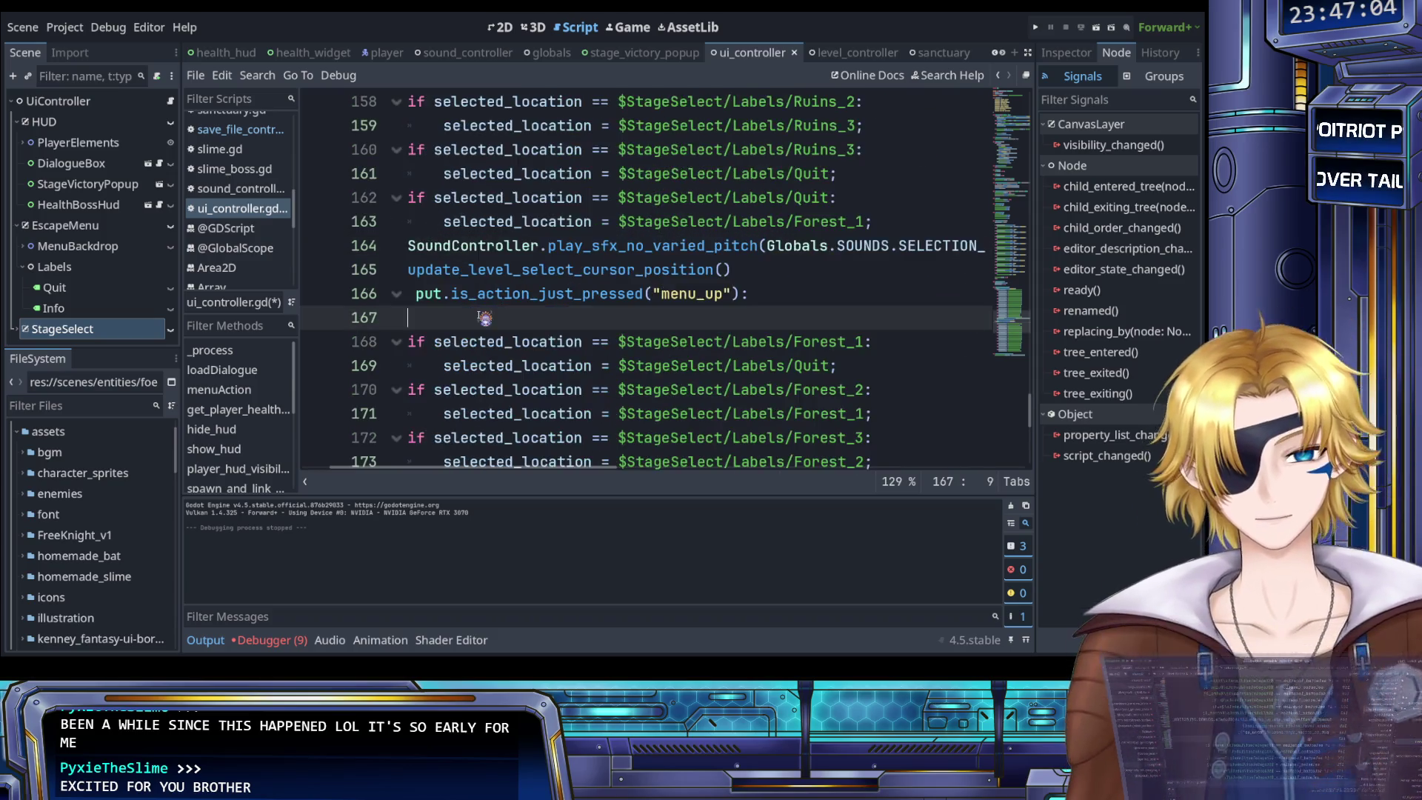
pyautogui.press('BackSpace')
pyautogui.press('BackSpace')
pyautogui.press('BackSpace')
pyautogui.scroll(-6, 485, 317)
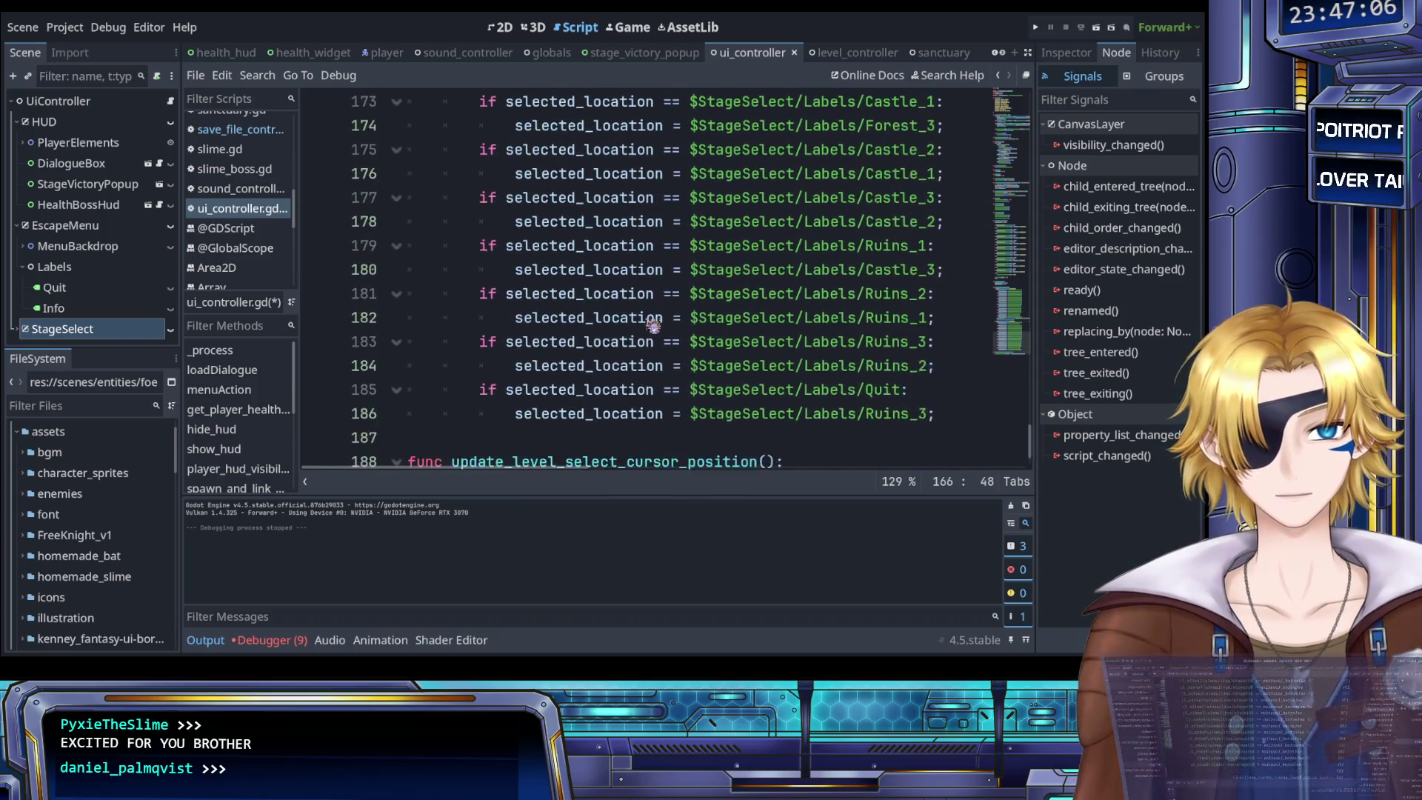
pyautogui.click(947, 346)
pyautogui.press('Return')
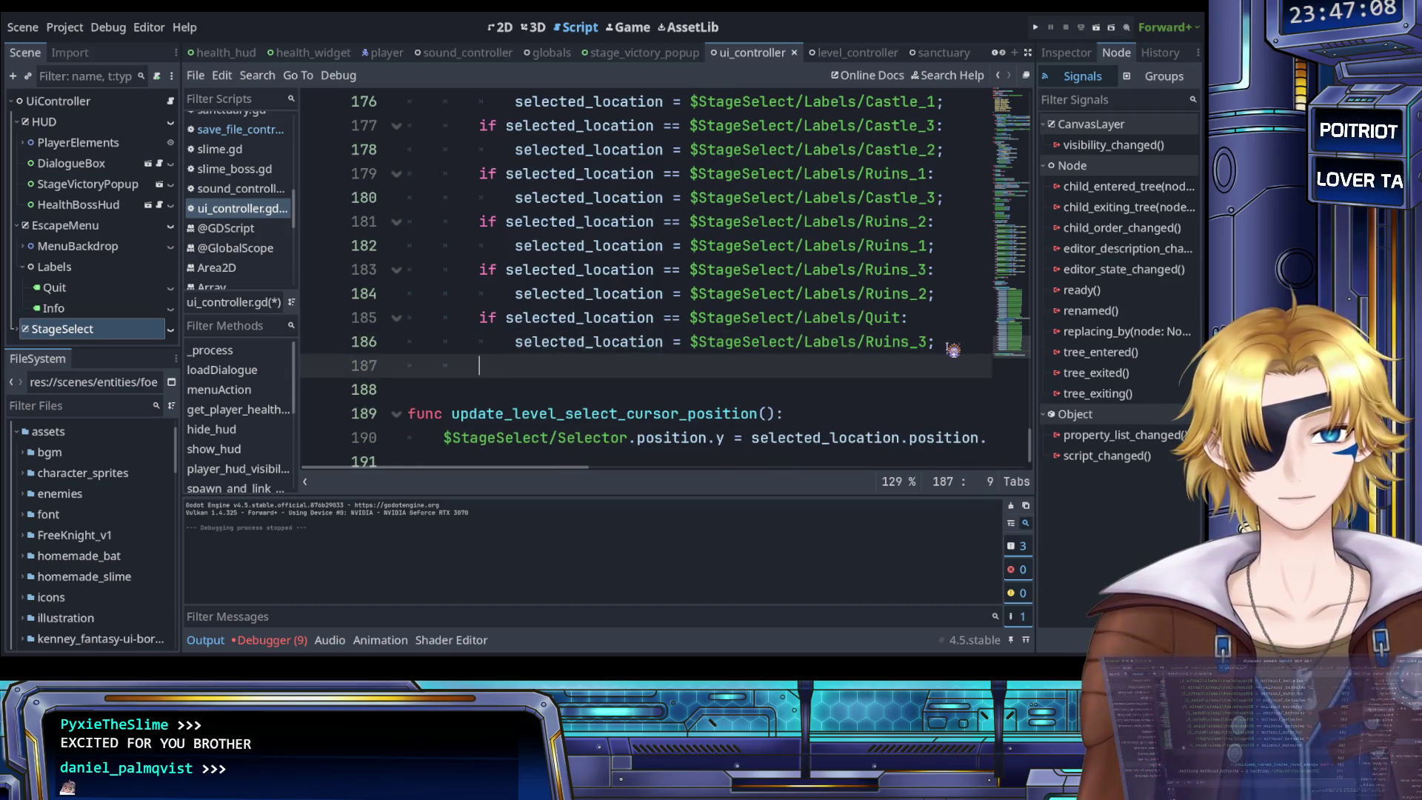
pyautogui.hotkey('ctrl', 'v')
pyautogui.hotkey('ctrl', 's')
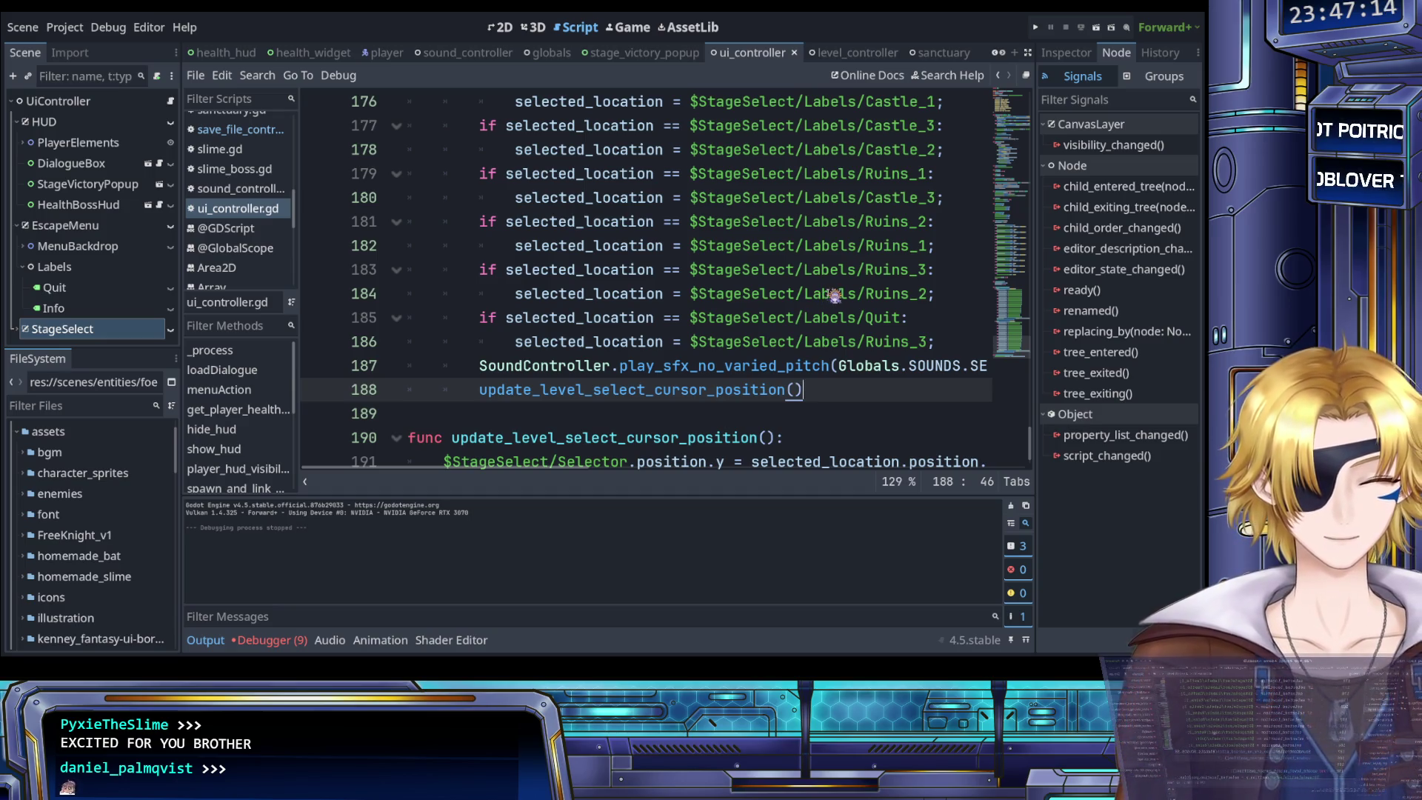
pyautogui.click(1035, 27)
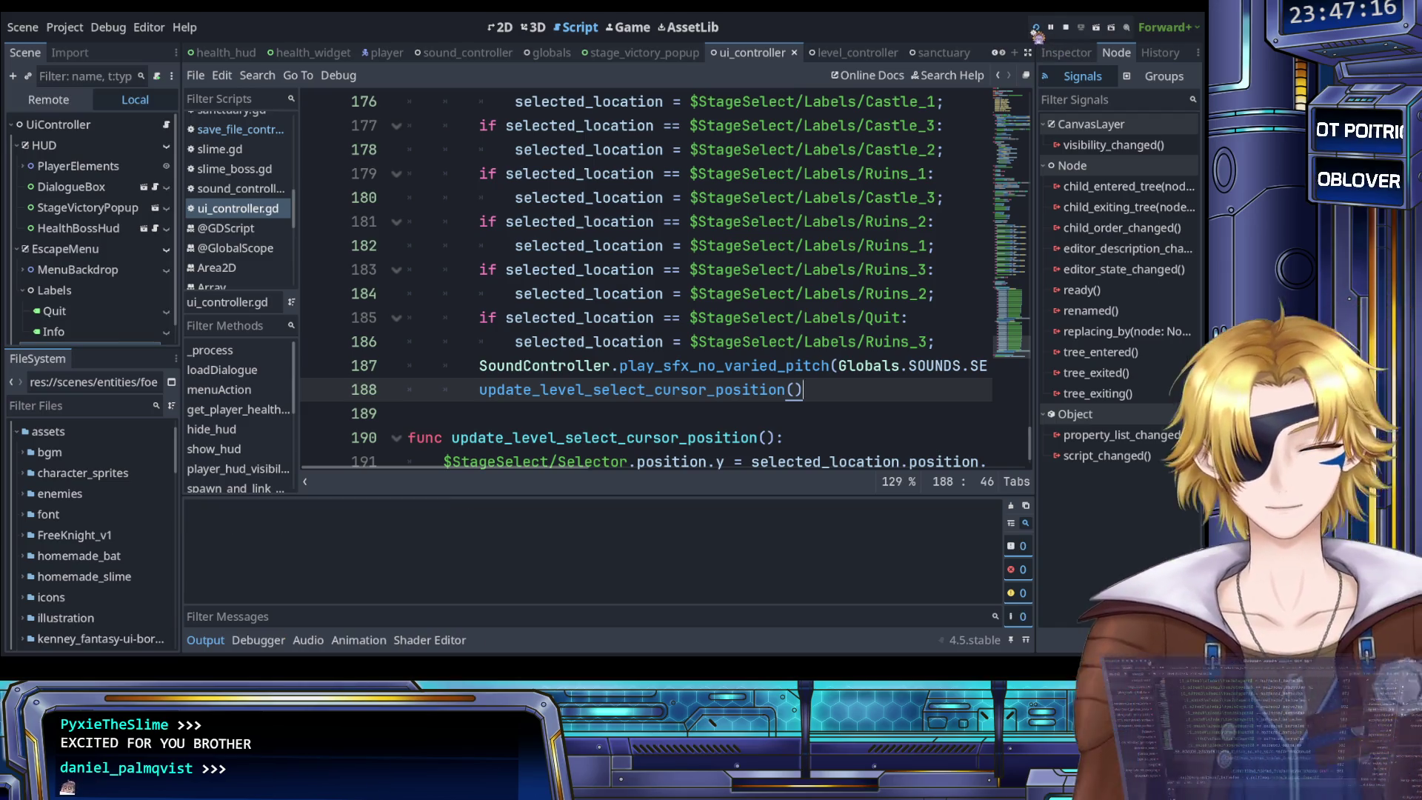
# Start the game from the title menu, press Down to show the level-select cursor, then stop
pyautogui.press('Return')
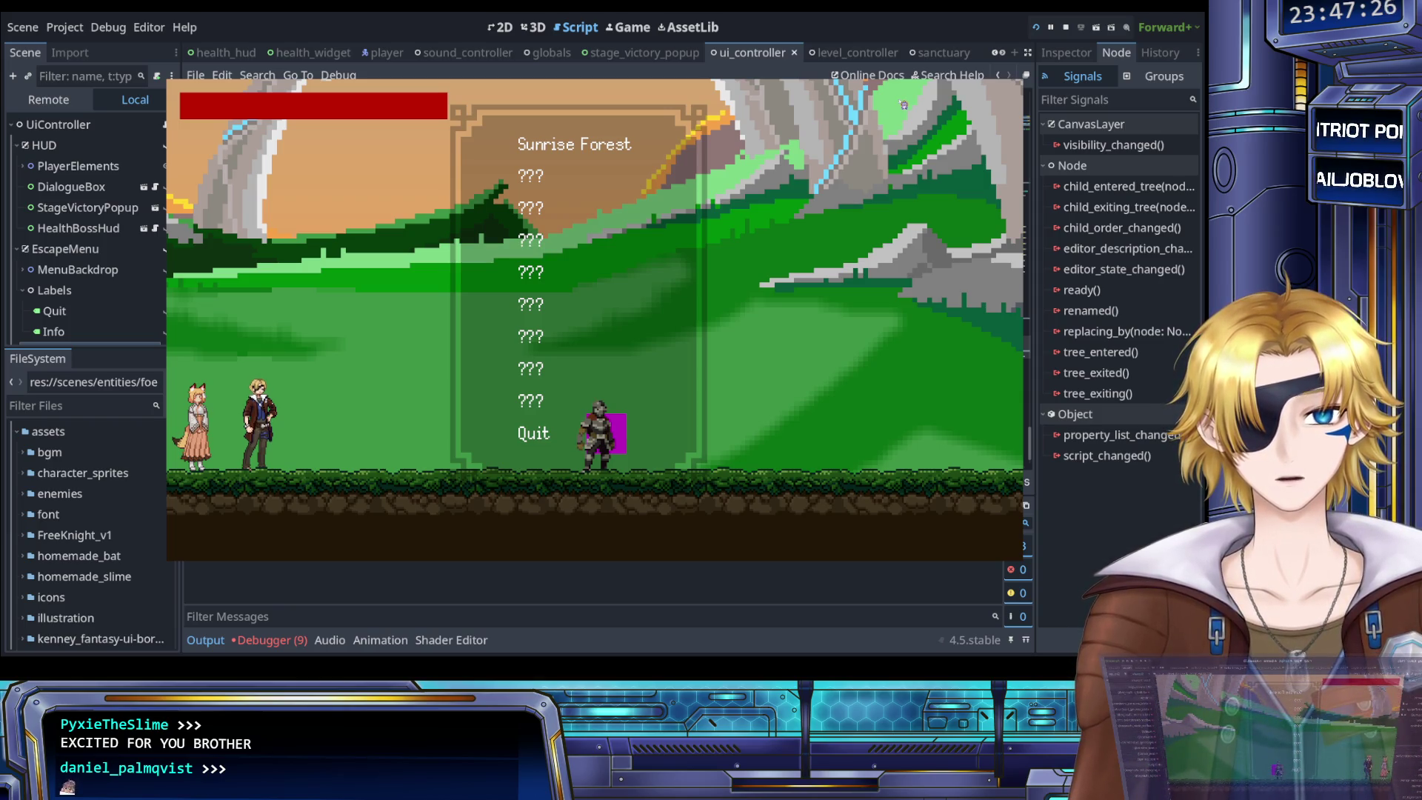
pyautogui.press('Down')
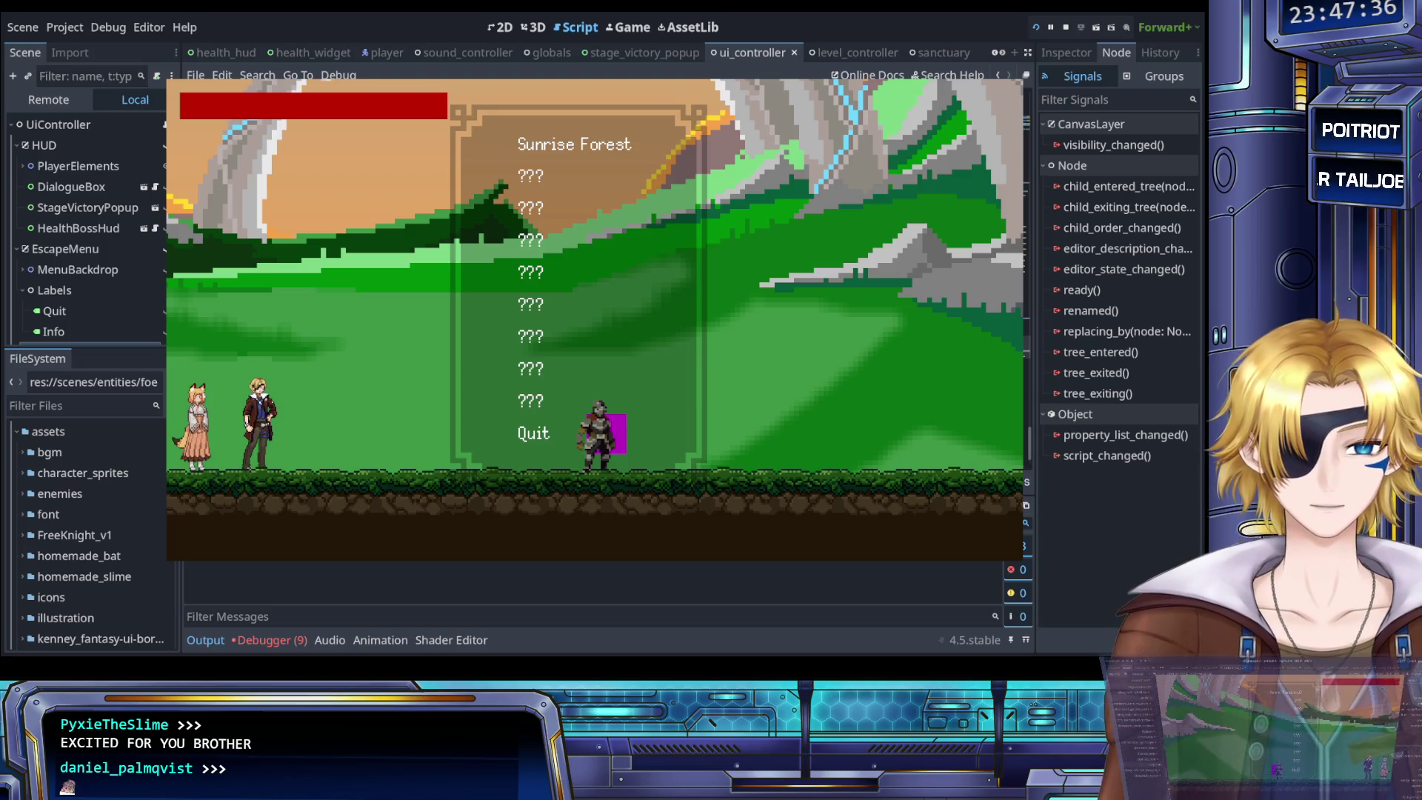
pyautogui.click(1064, 27)
# Review the cursor update call on line 188 and the Selector position line 191
pyautogui.click(772, 274)
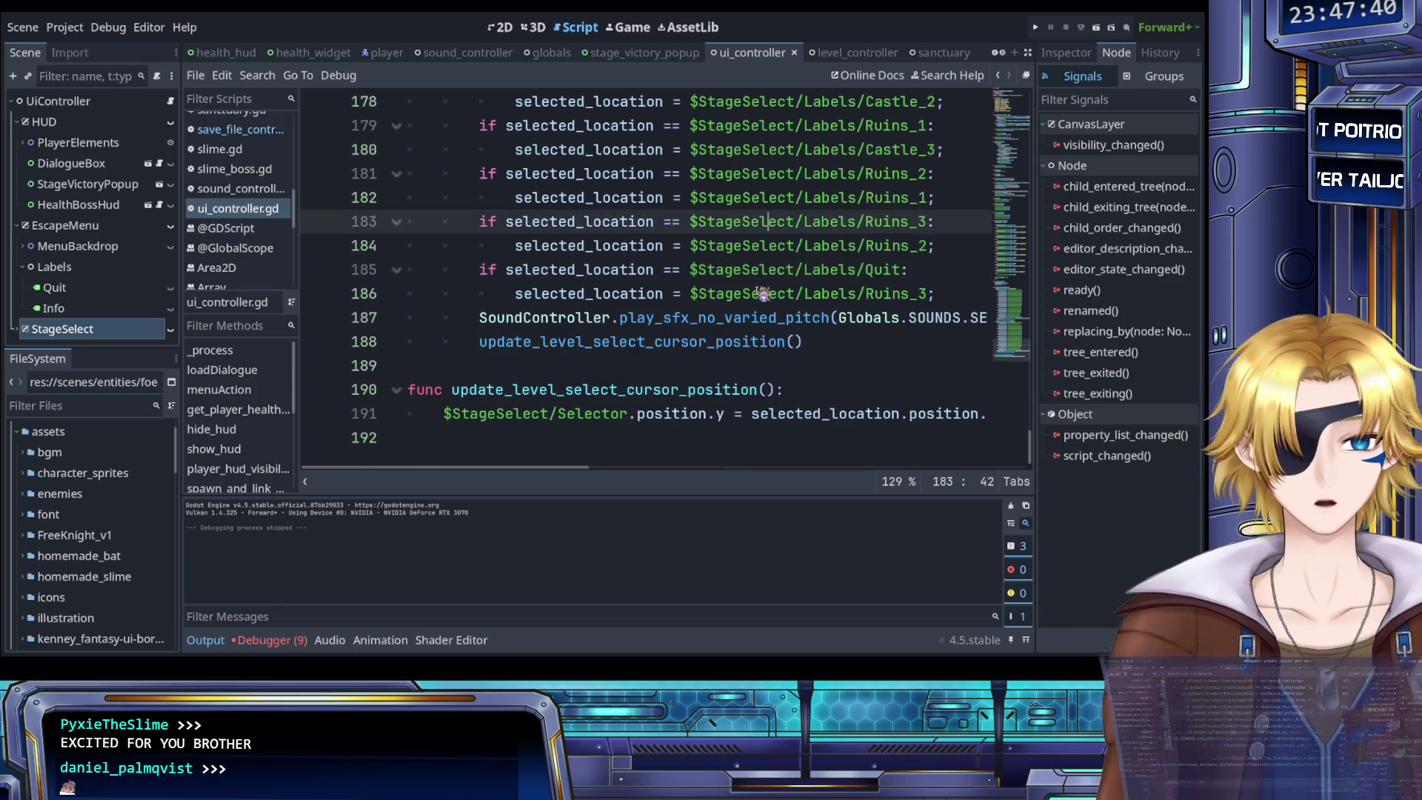
pyautogui.scroll(3, 766, 289)
pyautogui.scroll(3, 763, 293)
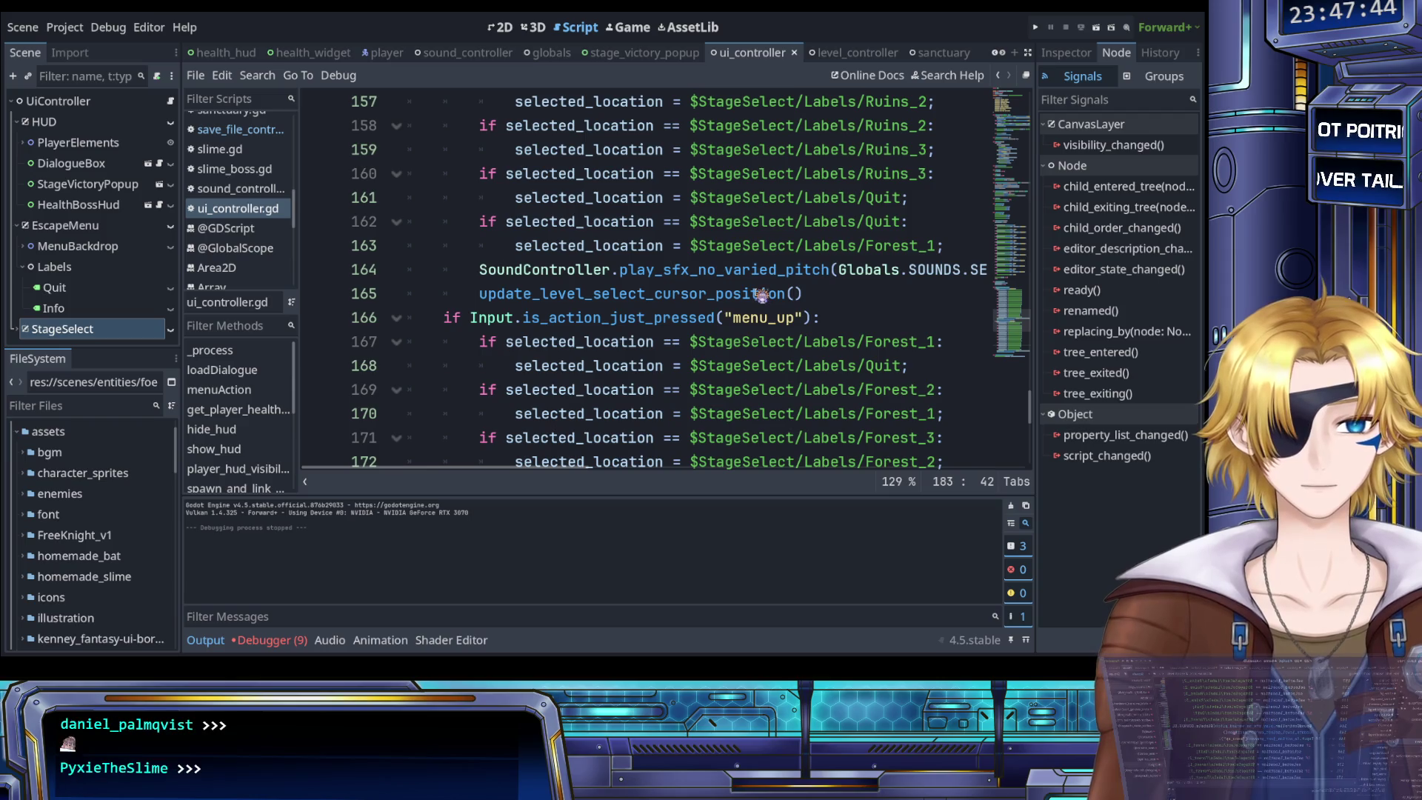
pyautogui.scroll(-6, 763, 294)
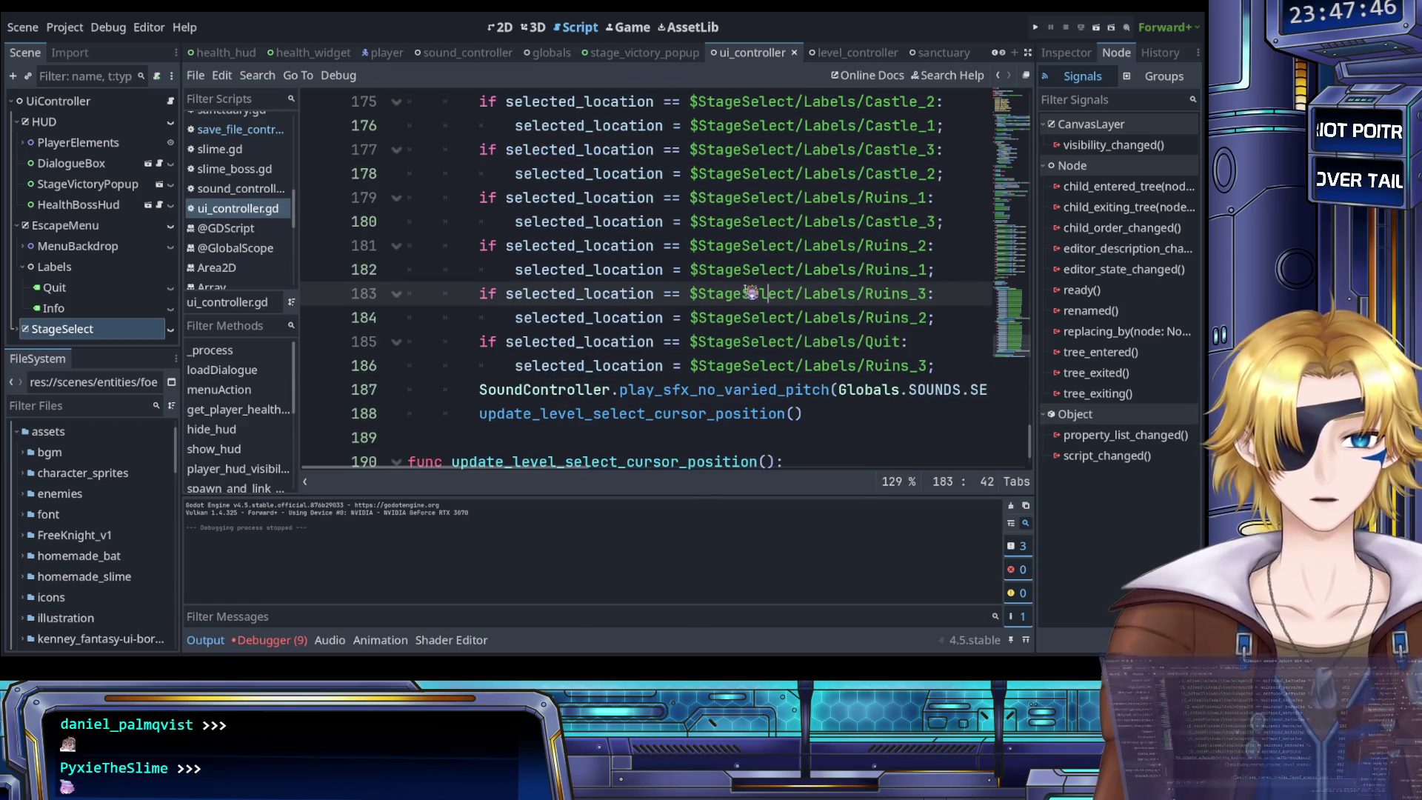
pyautogui.scroll(-1, 654, 351)
pyautogui.click(652, 345)
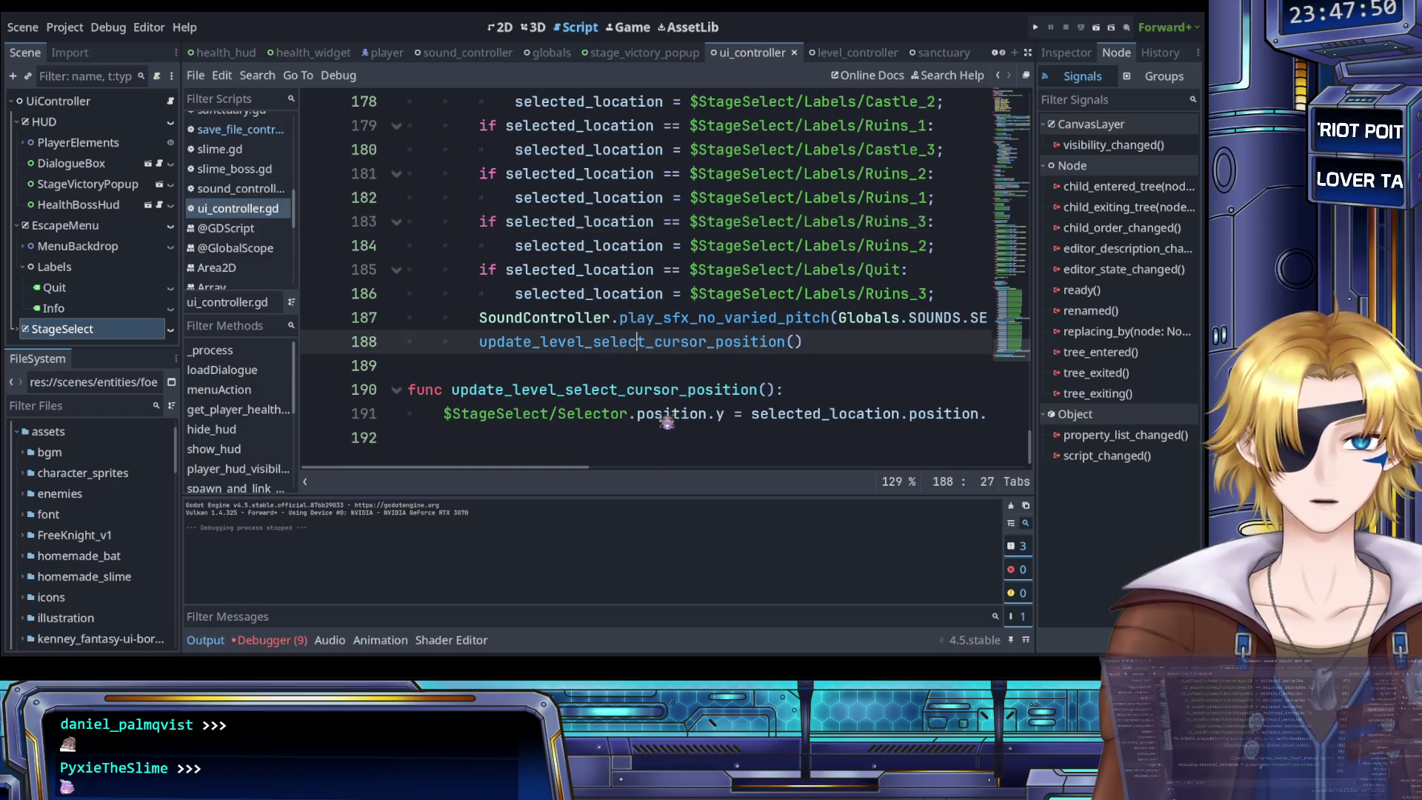
pyautogui.click(602, 421)
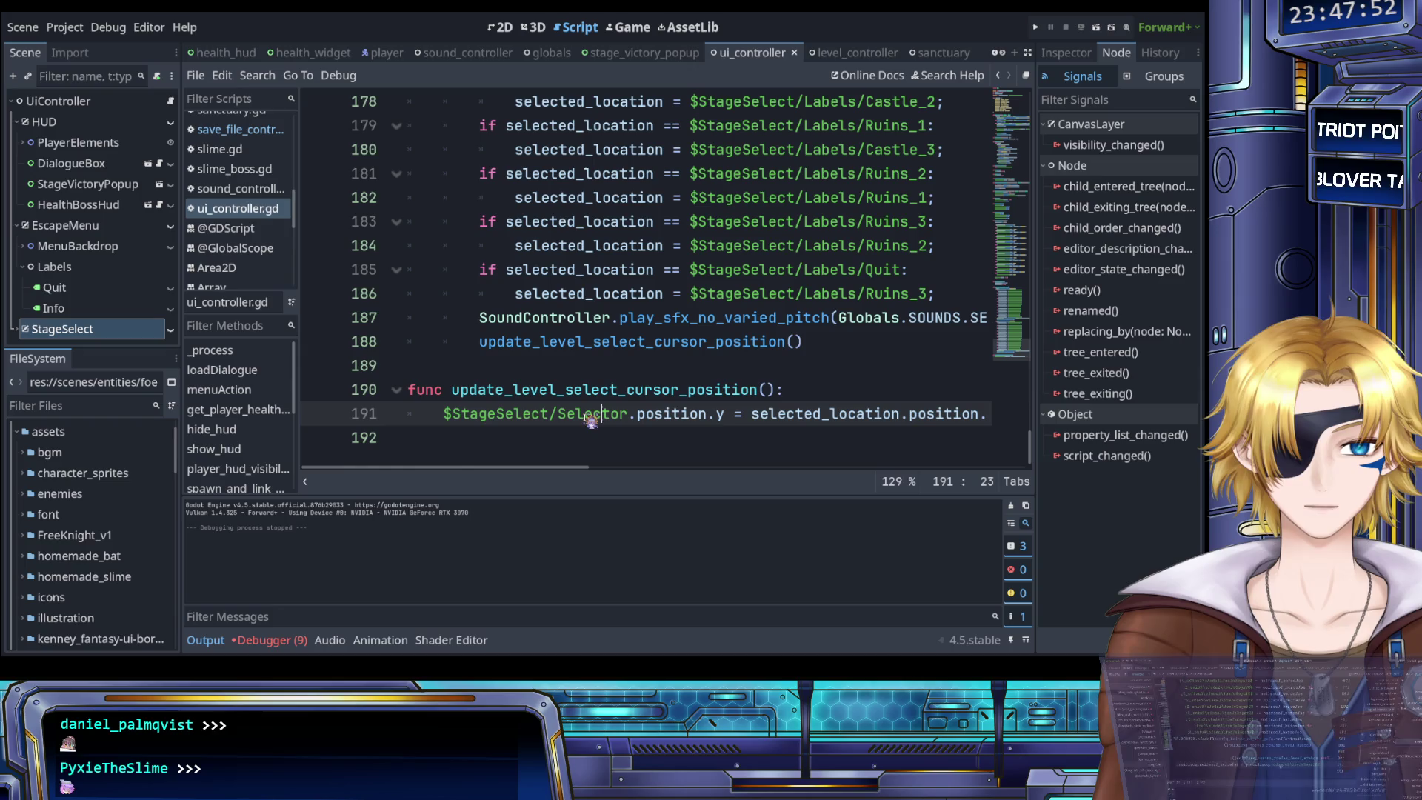
pyautogui.hscroll(3, 591, 421)
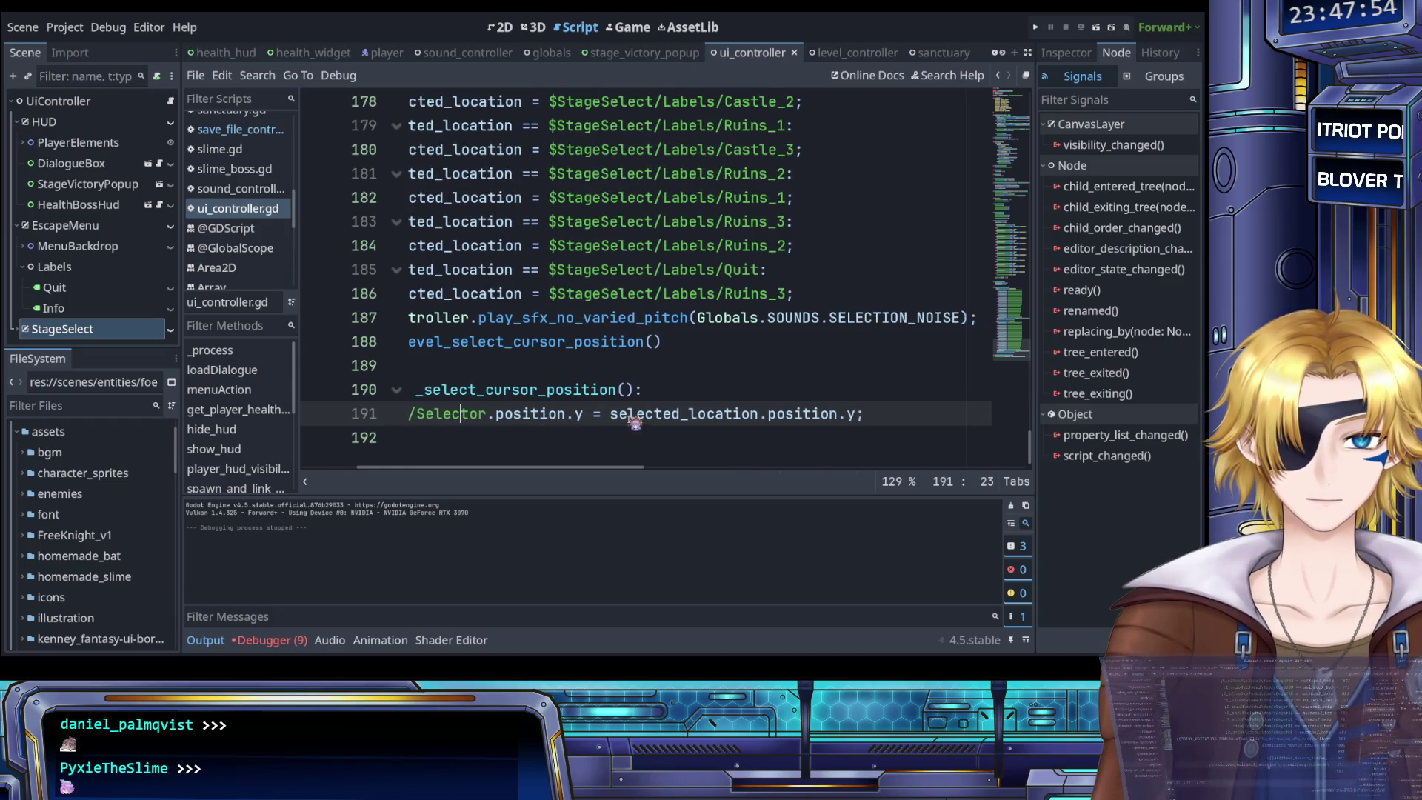
pyautogui.hscroll(-3, 634, 422)
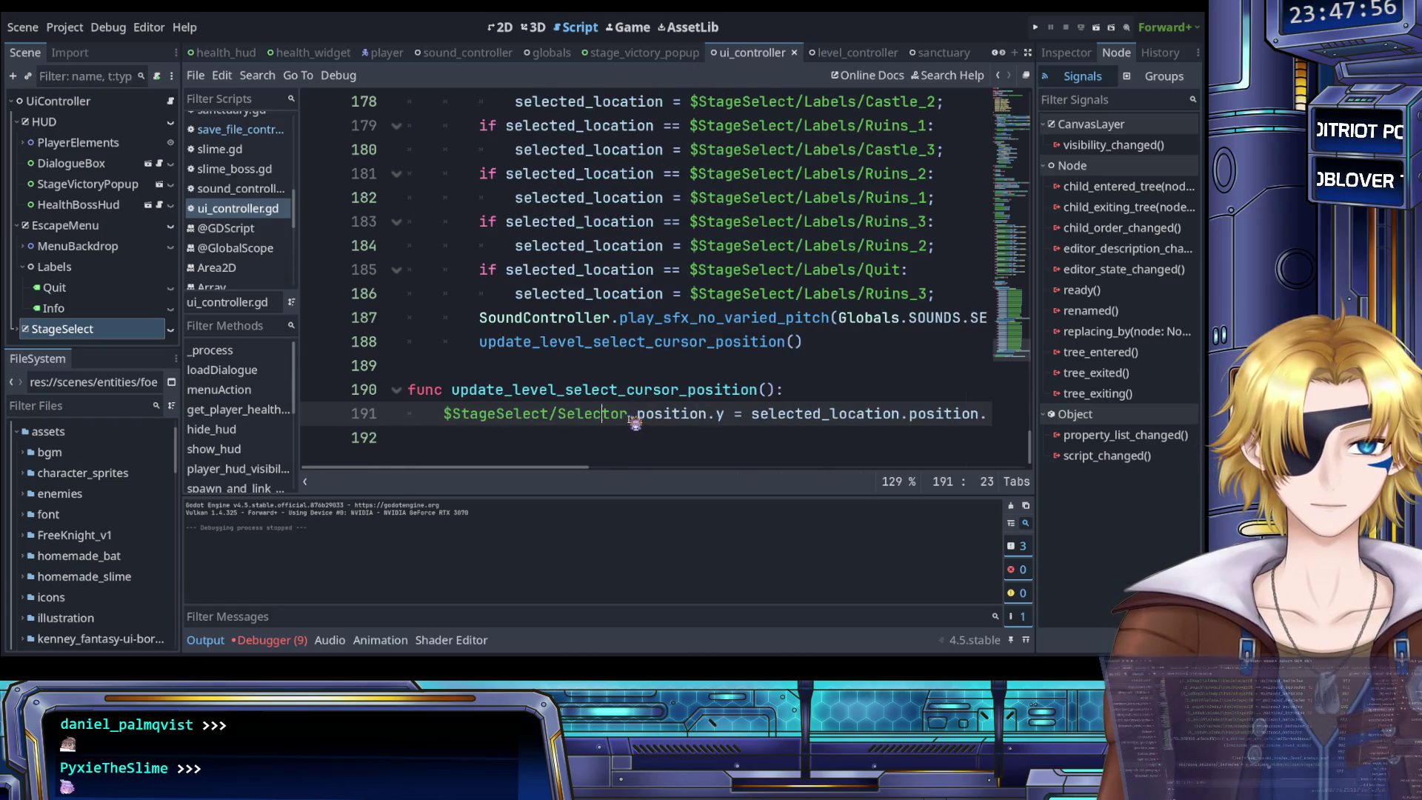
pyautogui.scroll(1, 651, 393)
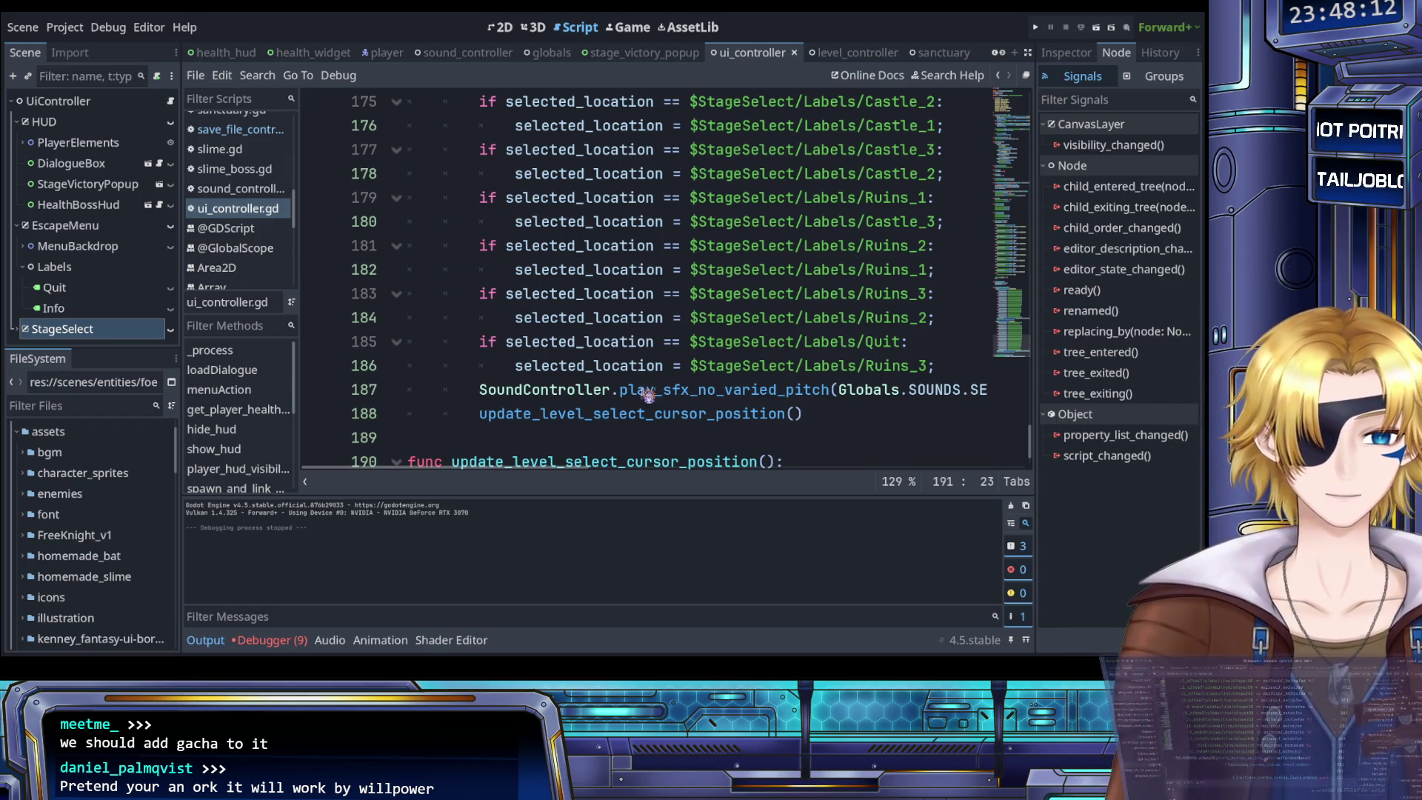
pyautogui.scroll(-1, 648, 394)
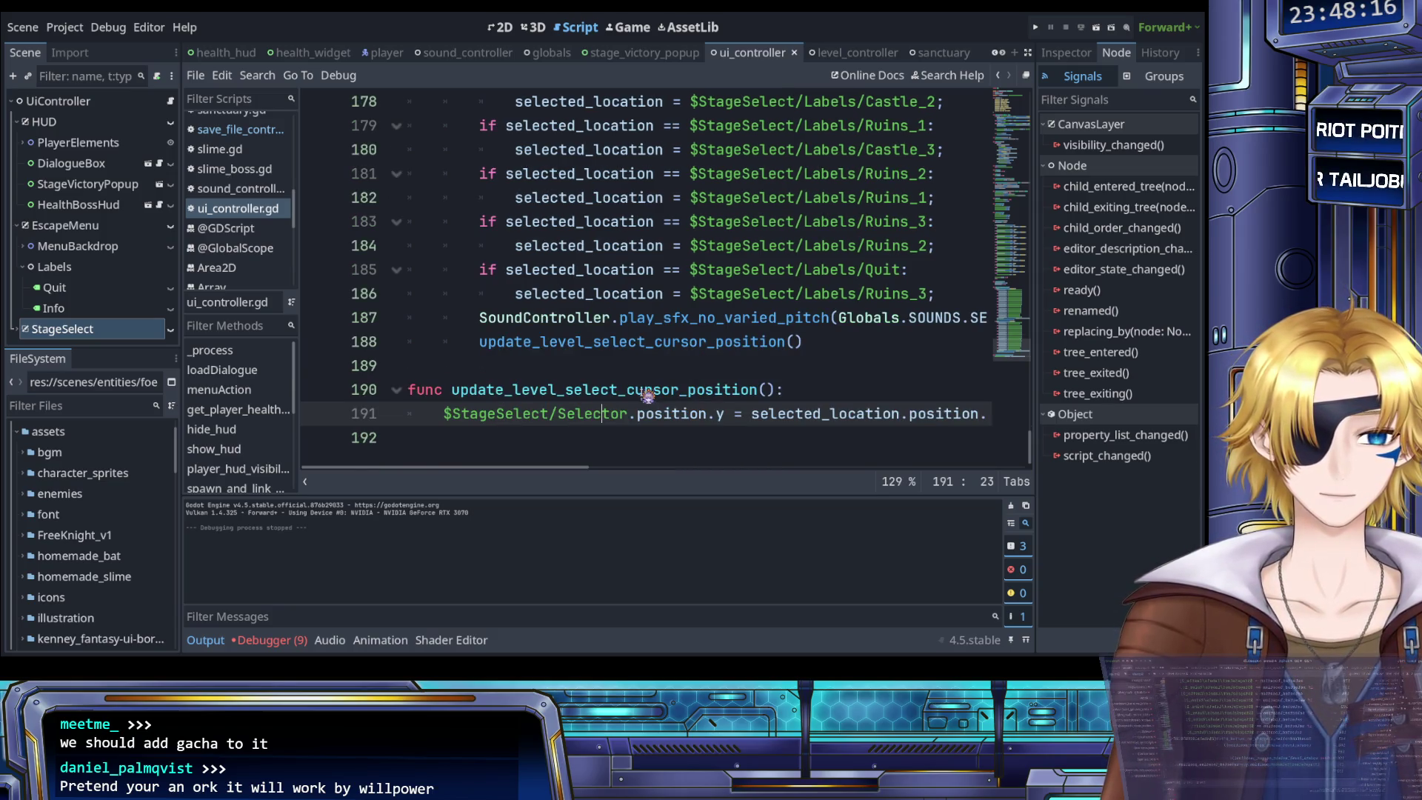
pyautogui.click(647, 393)
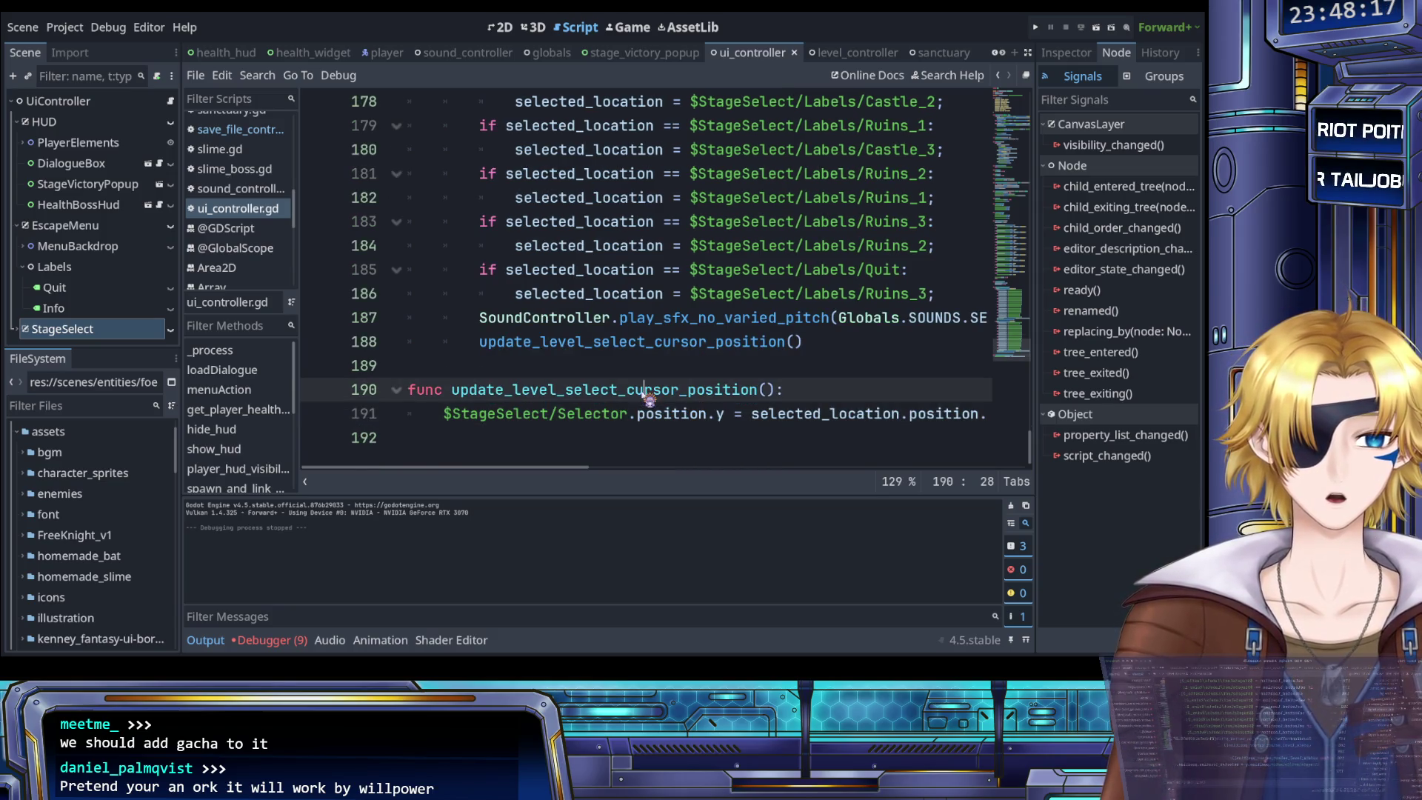
pyautogui.click(606, 367)
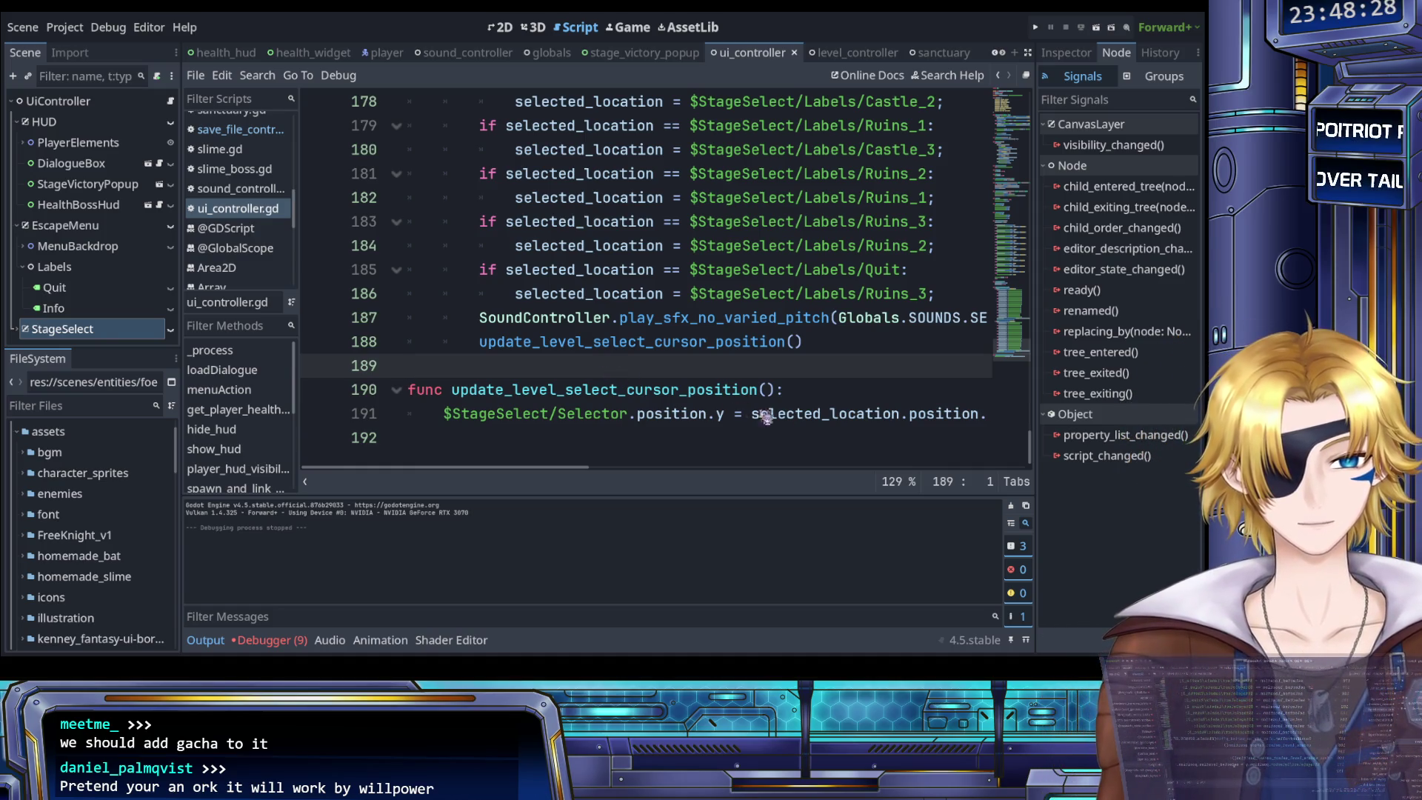
# Mark and clear the code on lines 190–191, then scroll back up from line 187
pyautogui.moveTo(873, 416); pyautogui.dragTo(711, 393)
pyautogui.click(587, 363)
pyautogui.scroll(6, 585, 360)
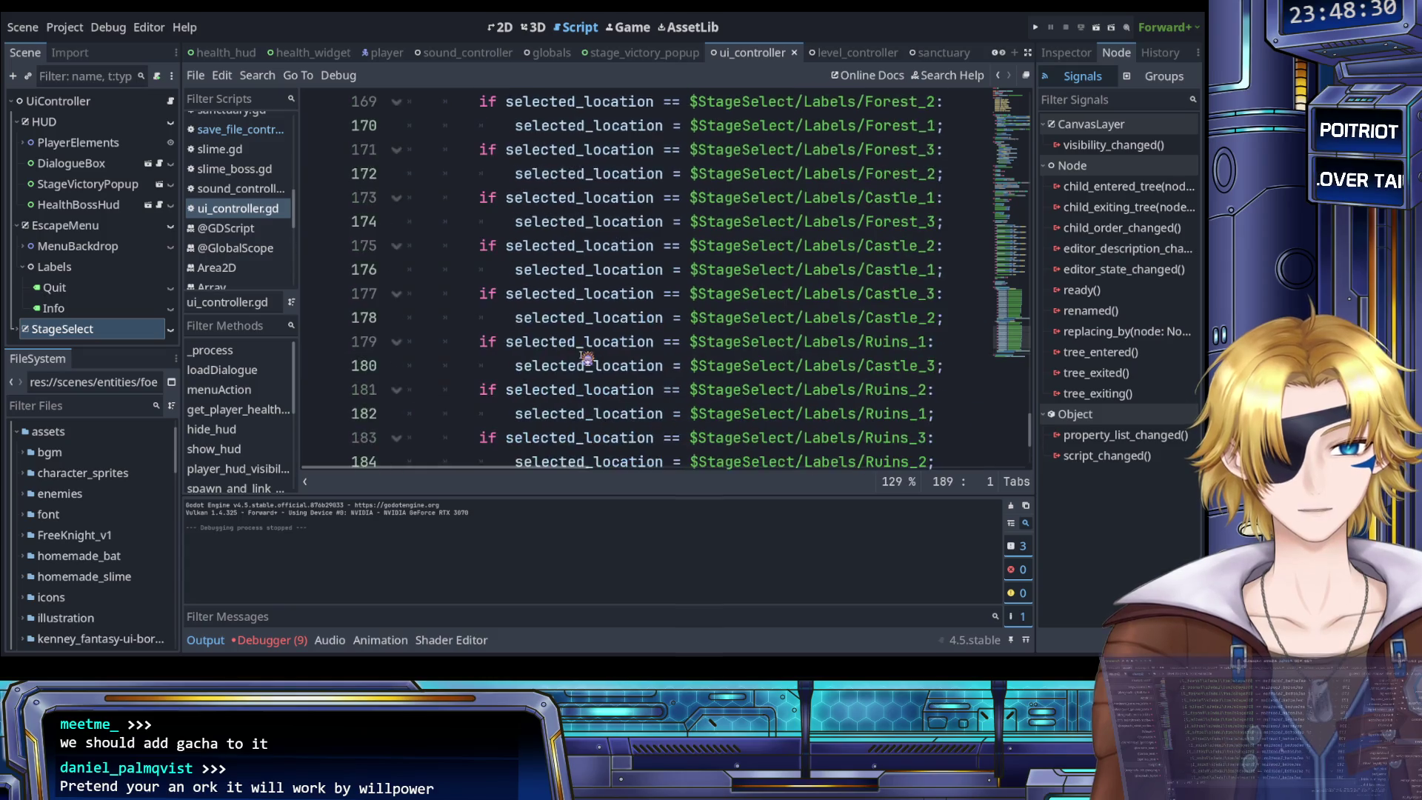
pyautogui.scroll(-6, 492, 287)
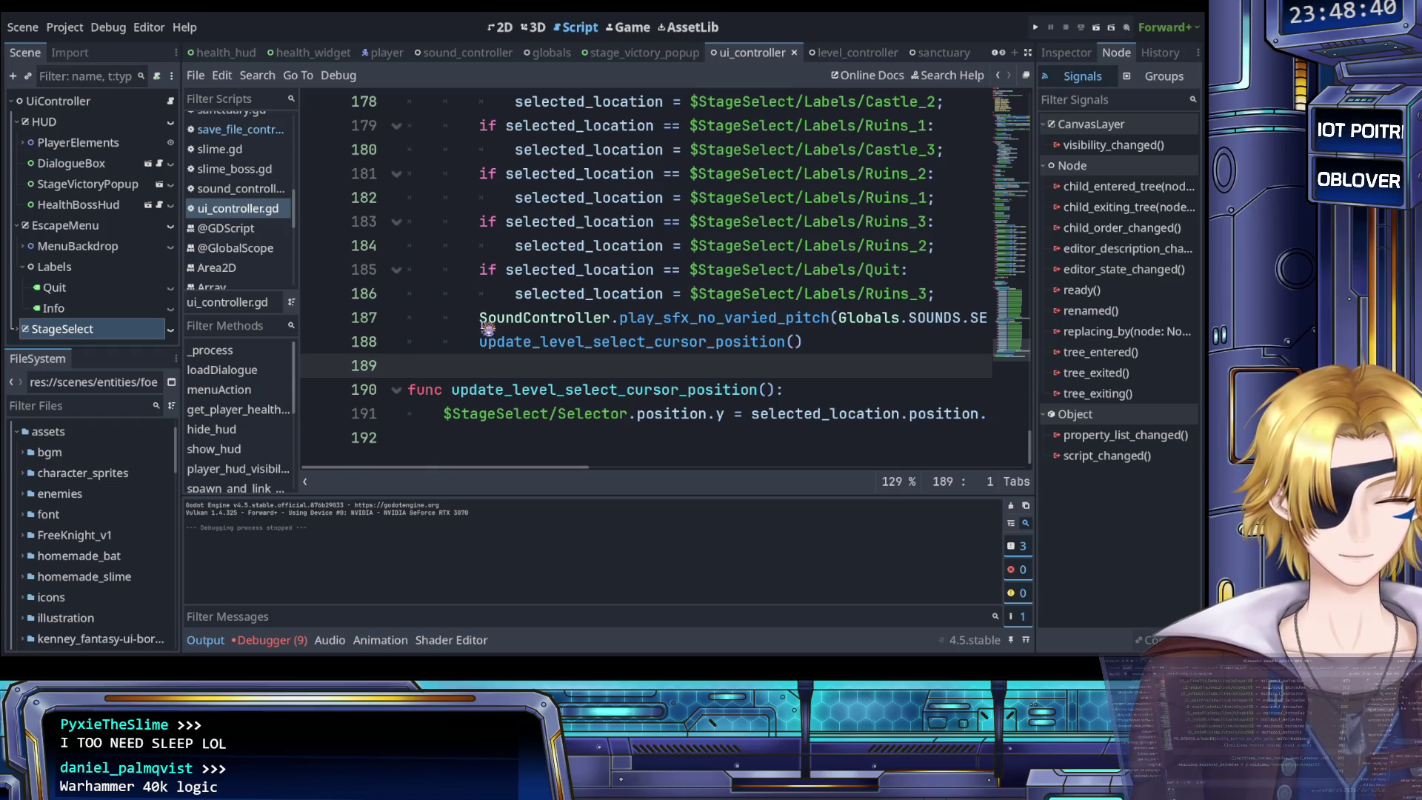
pyautogui.click(482, 318)
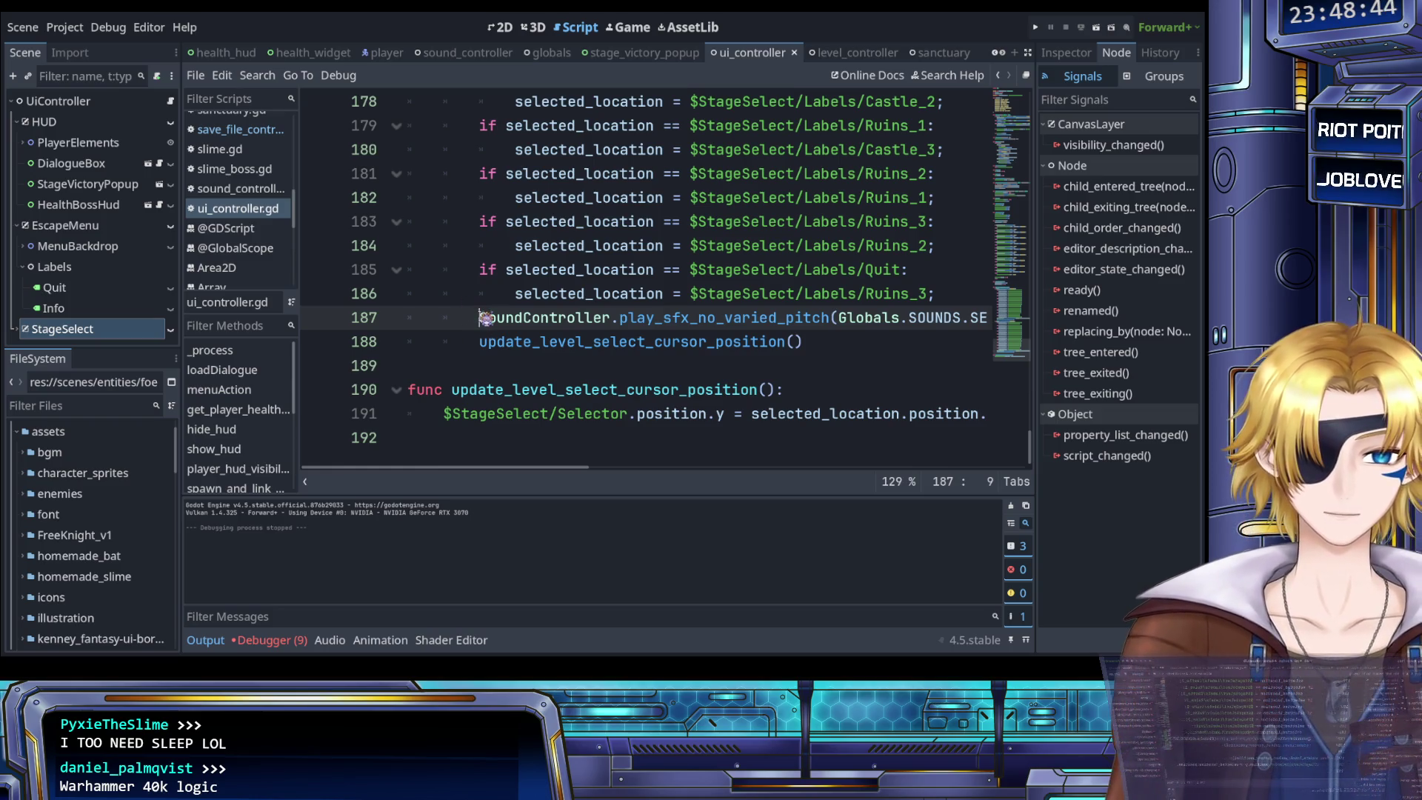
pyautogui.scroll(2, 486, 318)
pyautogui.scroll(1, 486, 318)
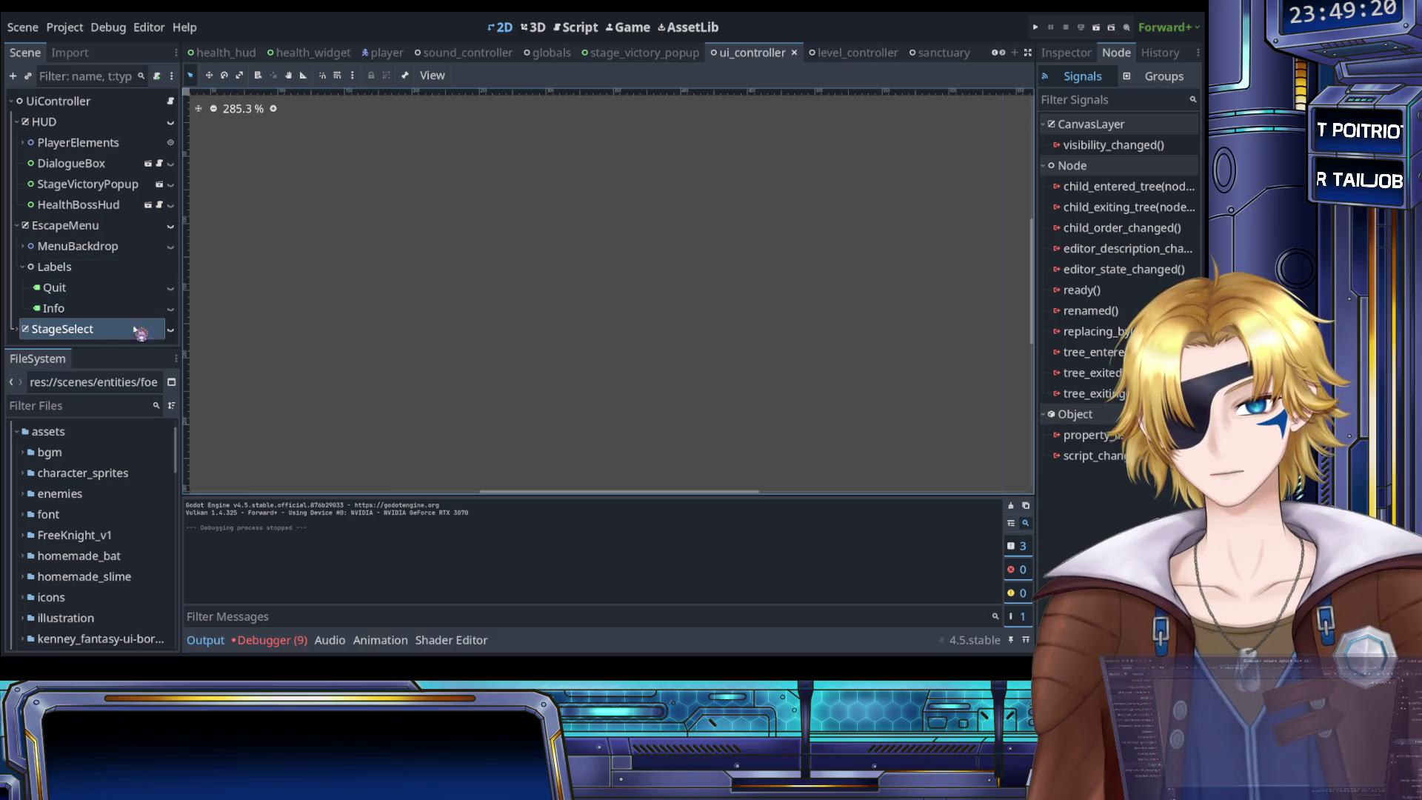
# Make the StageSelect menu visible in the scene and select its Selector node
pyautogui.click(170, 329)
pyautogui.scroll(5, 492, 129)
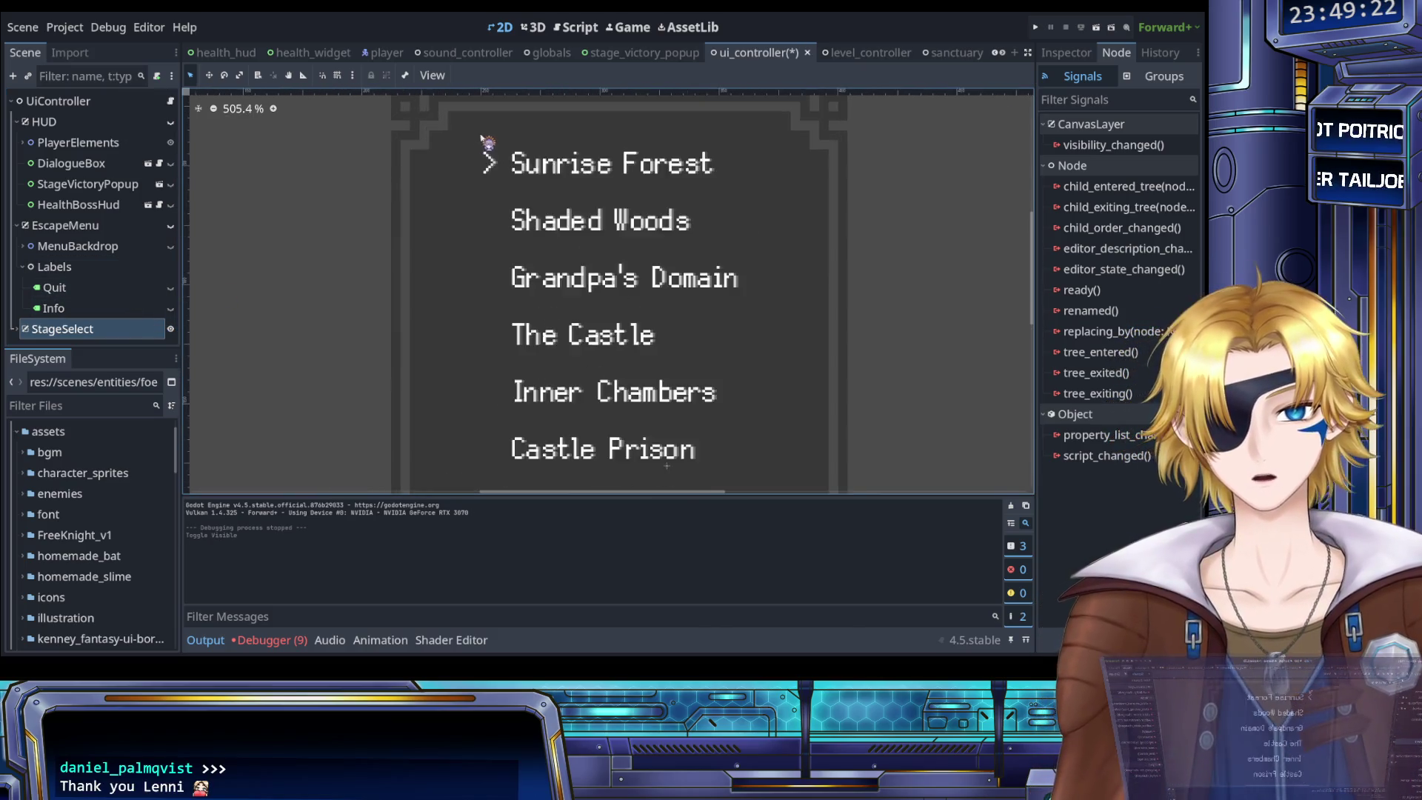
pyautogui.click(15, 329)
pyautogui.scroll(-2, 63, 332)
pyautogui.click(63, 332)
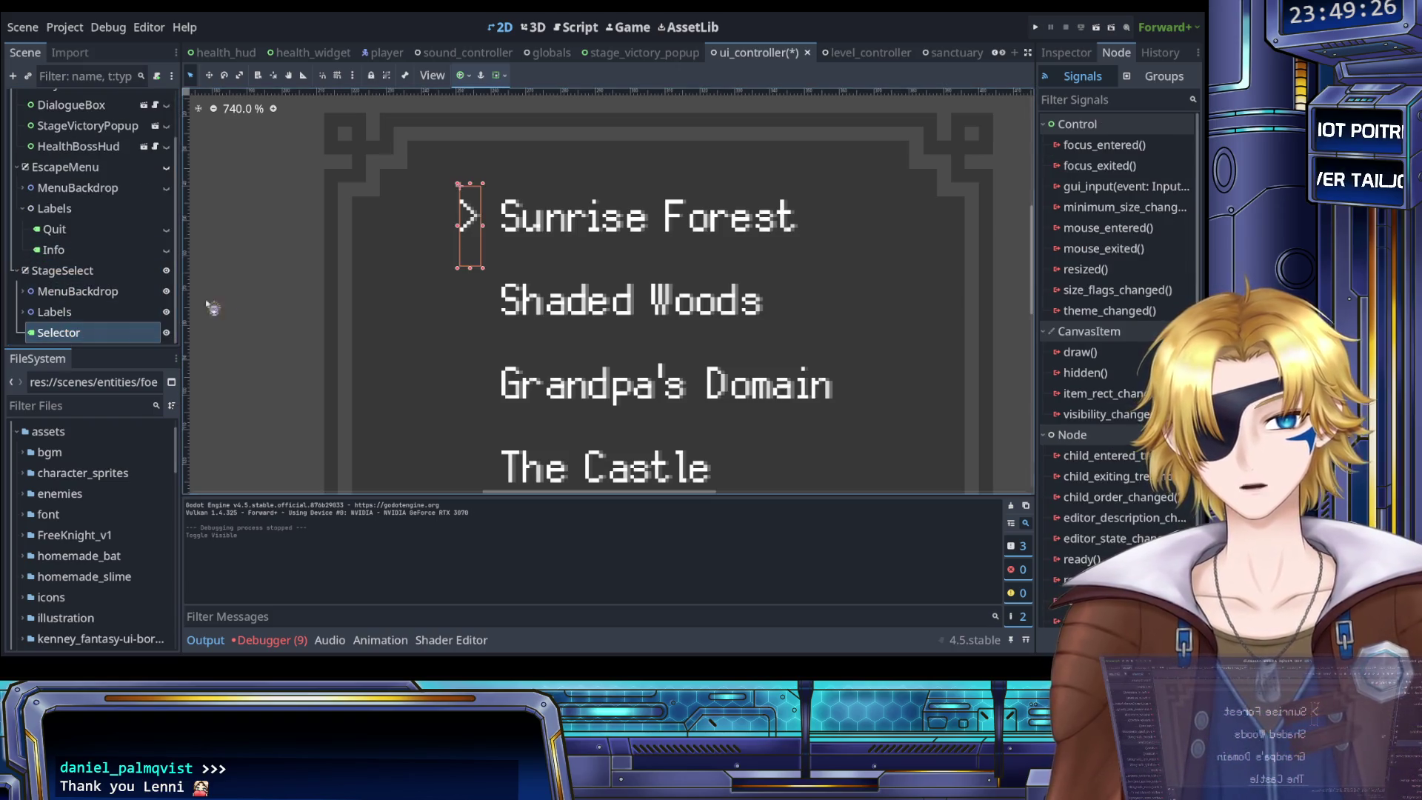
# Read the Selector's Layout > Transform size 6×23 and position 251, 40, then expand Labels
pyautogui.hscroll(2, 511, 284)
pyautogui.click(1066, 52)
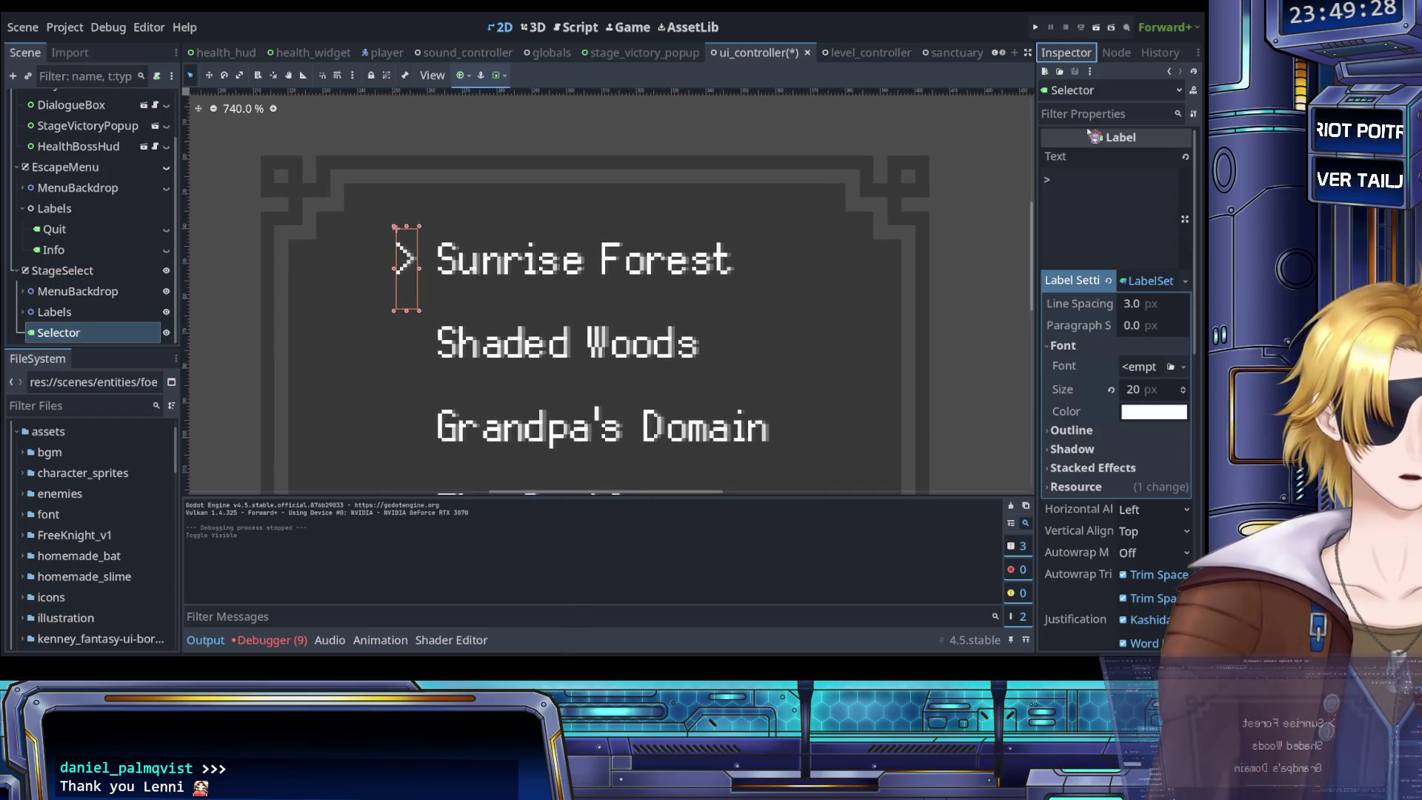
pyautogui.scroll(-6, 1096, 333)
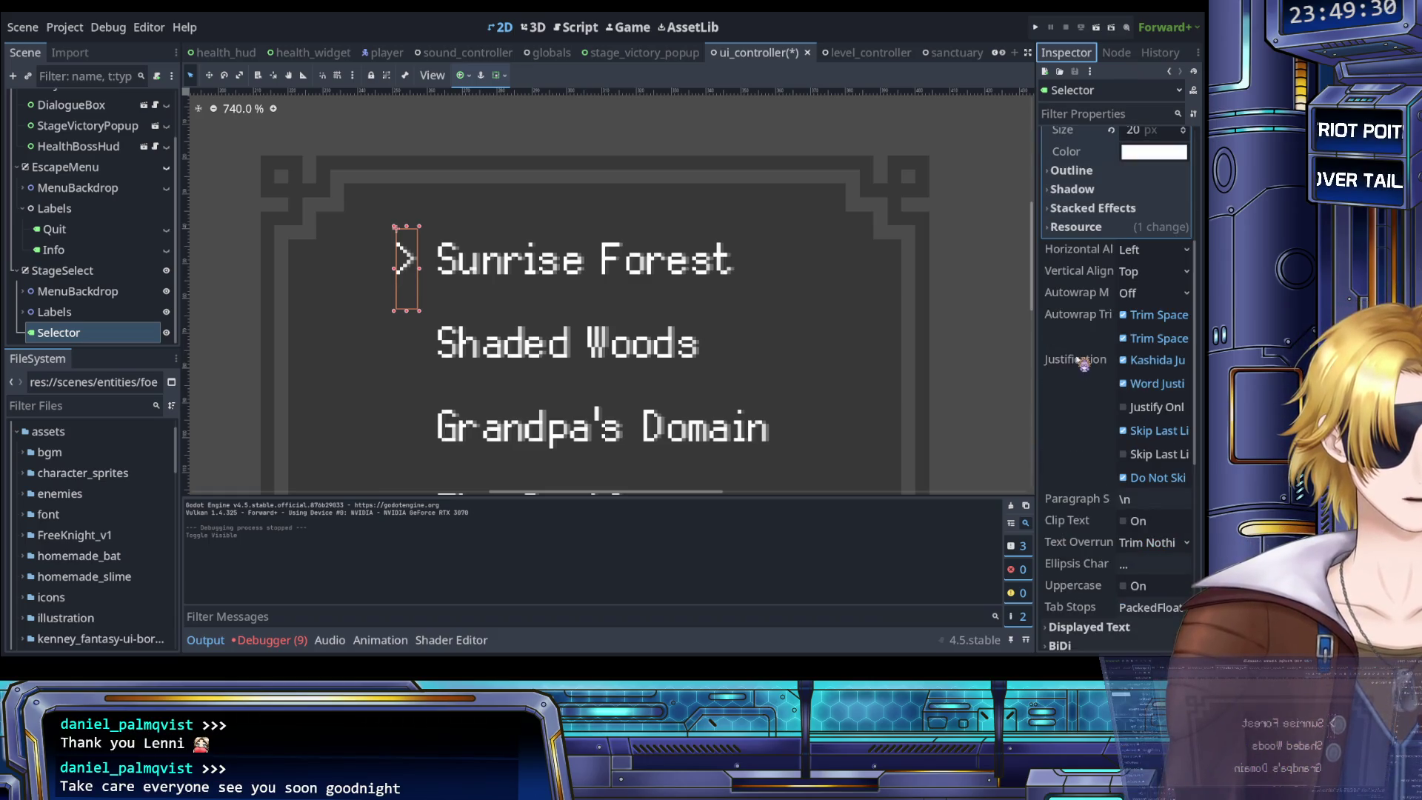
pyautogui.scroll(-3, 1090, 368)
pyautogui.click(1088, 362)
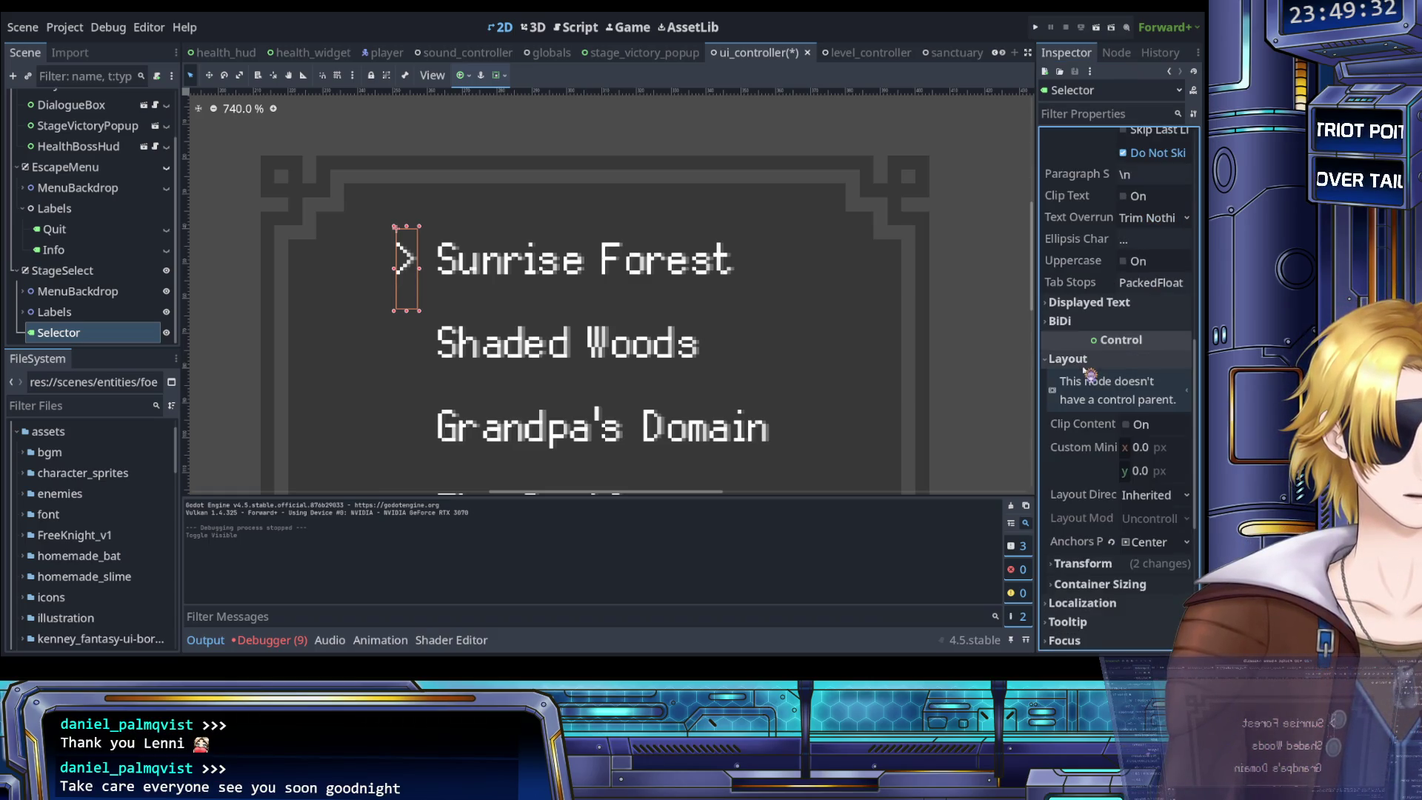
pyautogui.scroll(-1, 1090, 368)
pyautogui.scroll(-2, 1090, 372)
pyautogui.click(1090, 368)
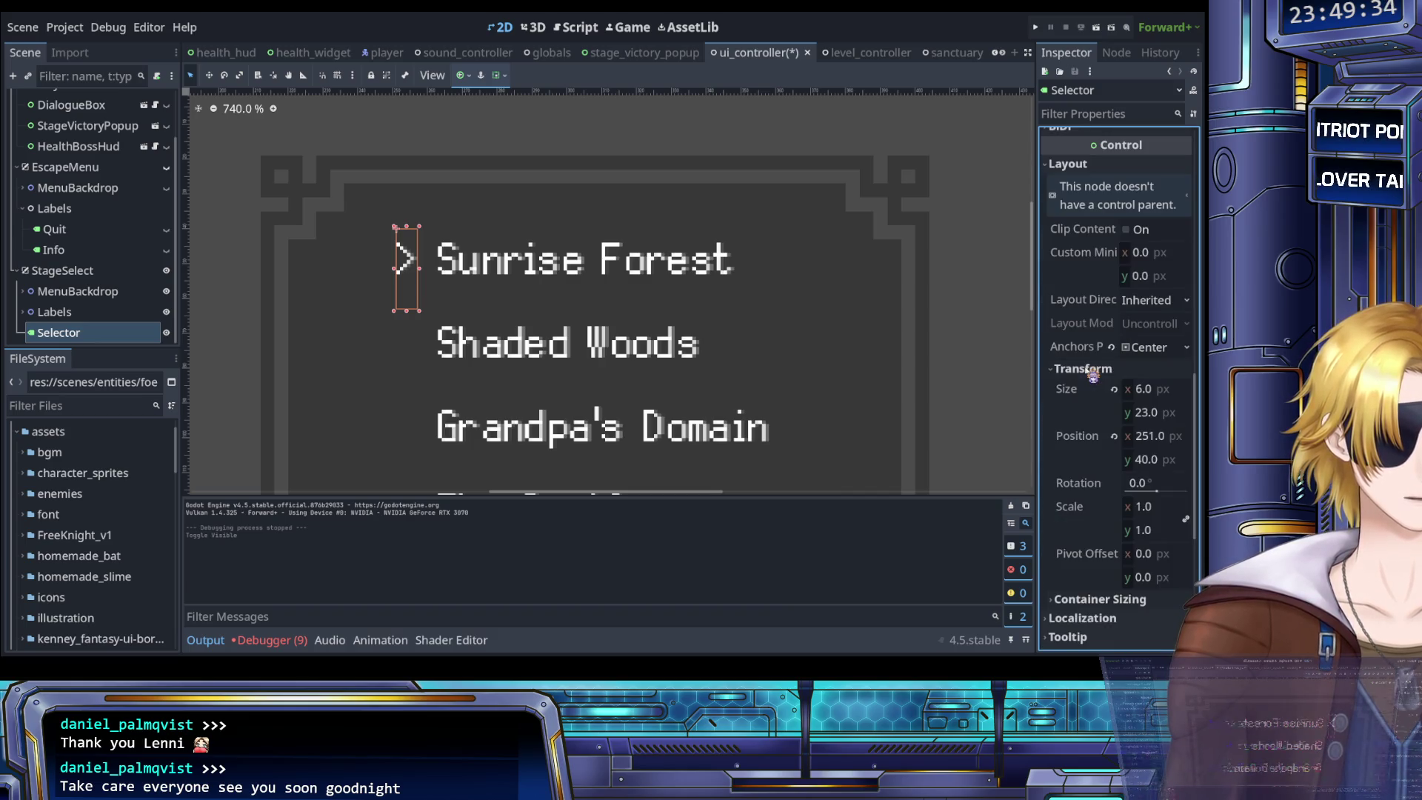
pyautogui.scroll(-1, 1092, 374)
pyautogui.scroll(-1, 1096, 385)
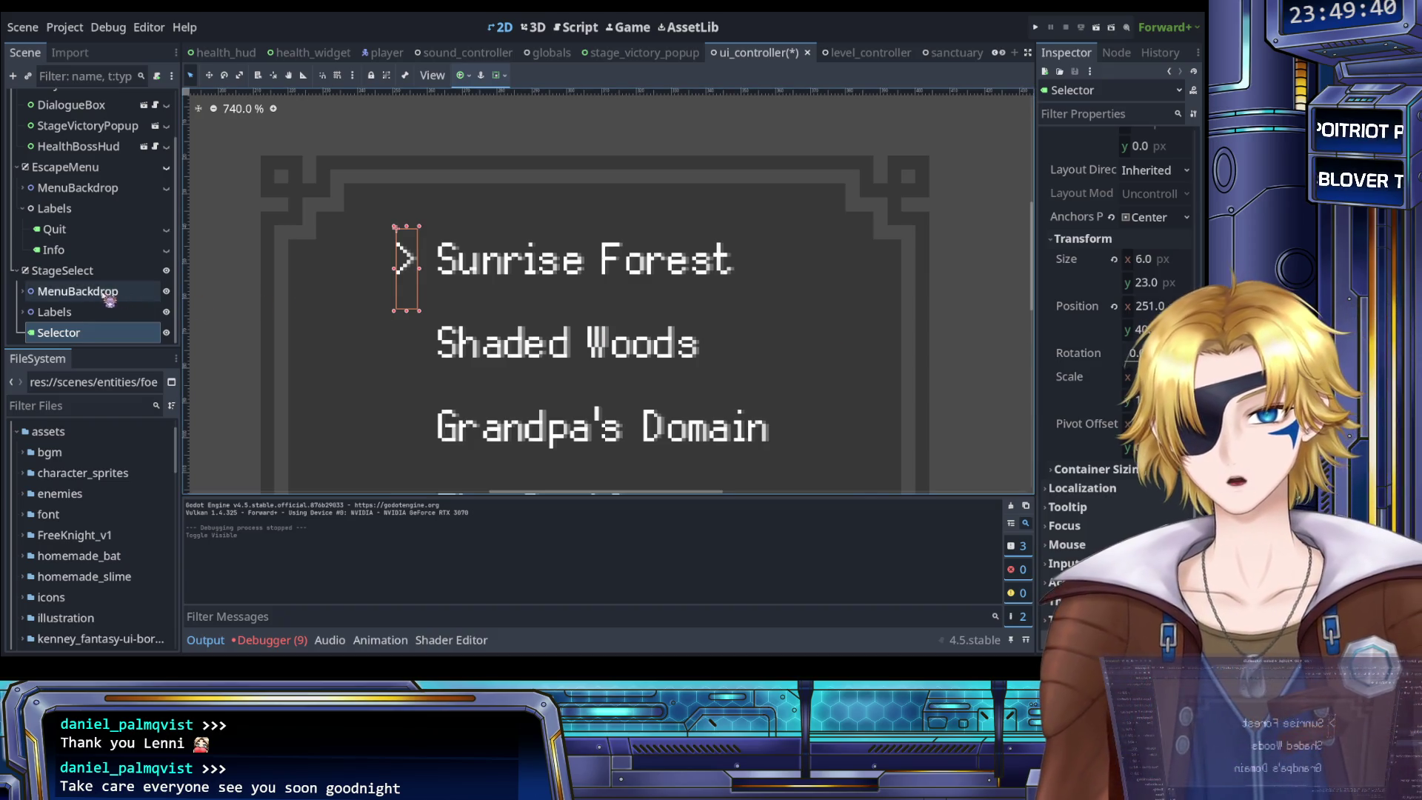
pyautogui.click(22, 311)
# Select the Forest_1 label and expand its Transform to read its position
pyautogui.click(60, 301)
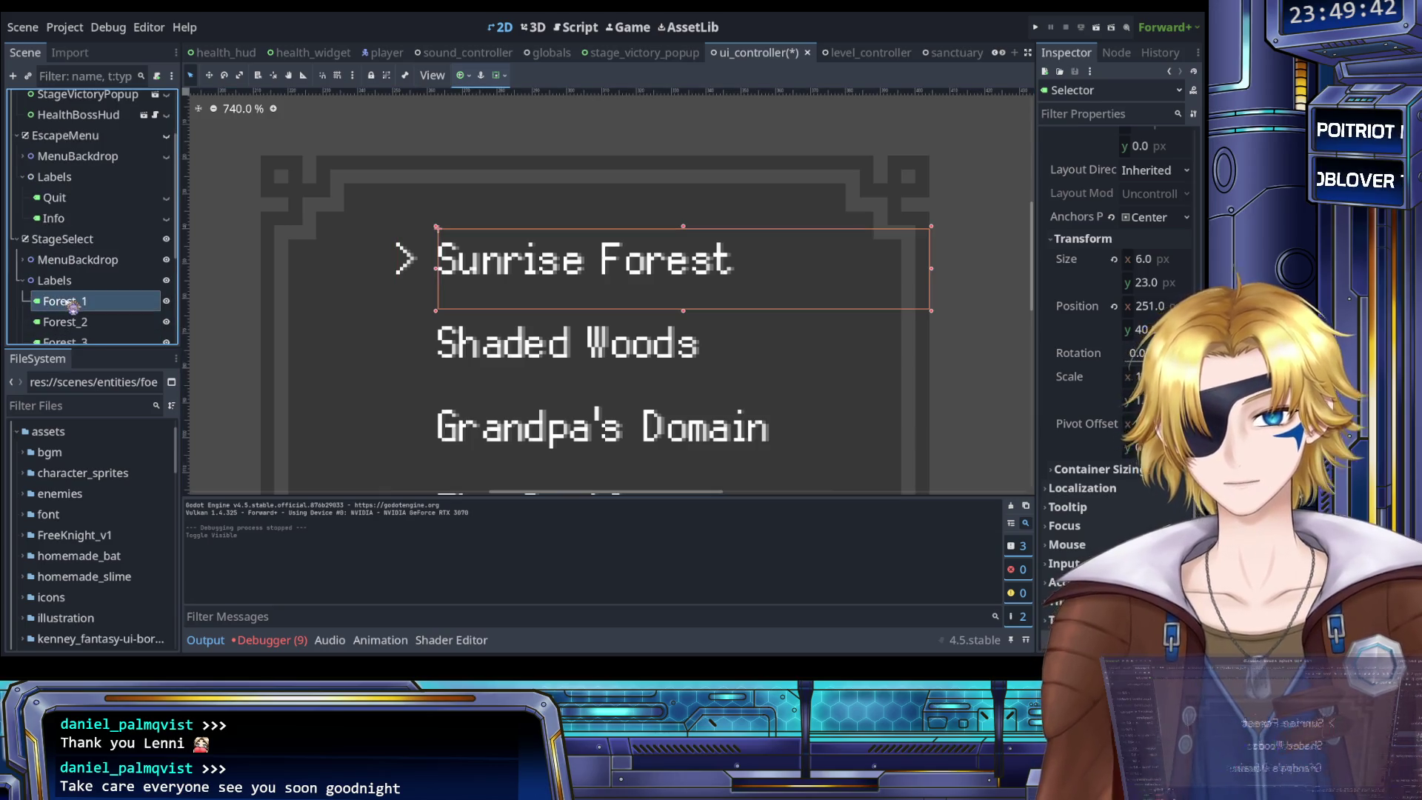
pyautogui.scroll(-7, 1095, 412)
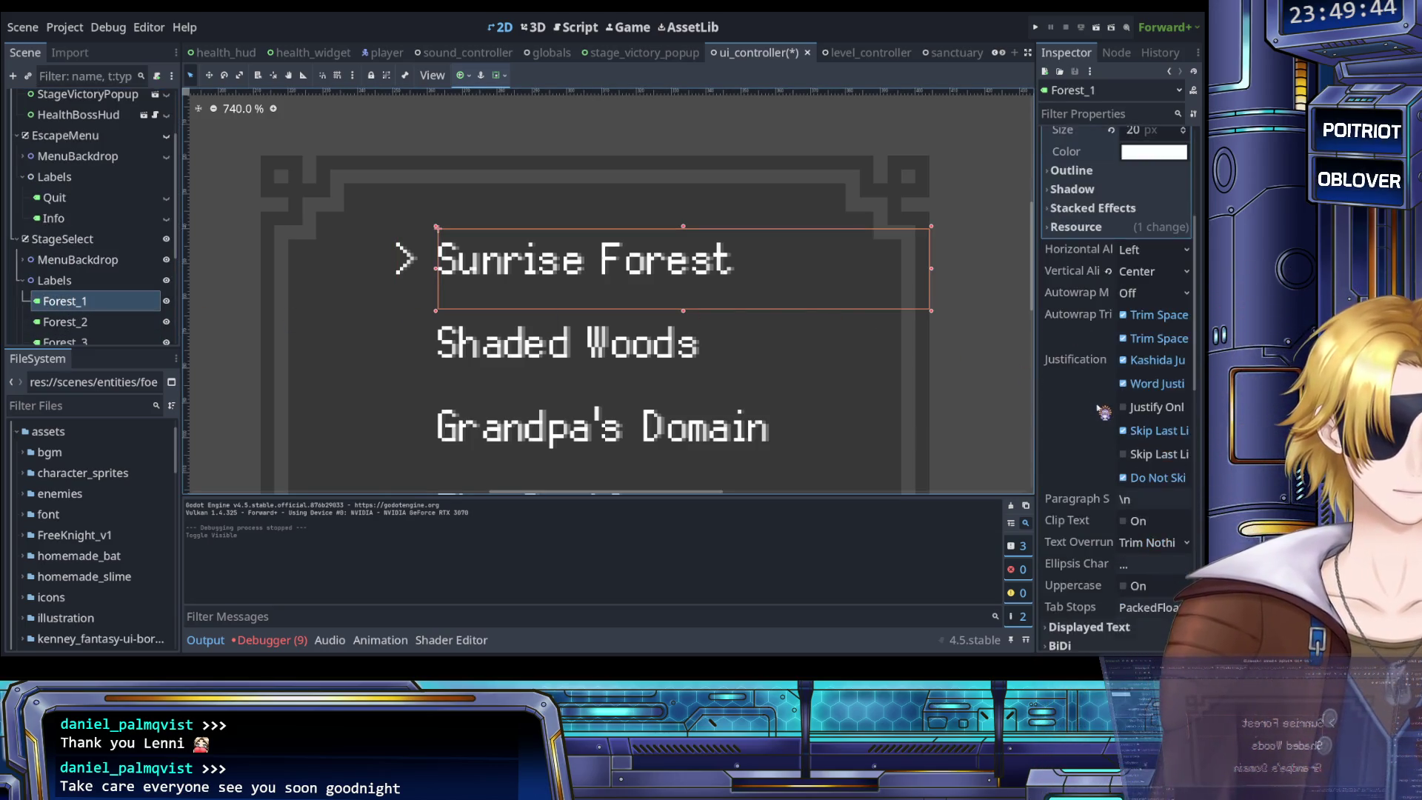
pyautogui.scroll(-8, 1095, 412)
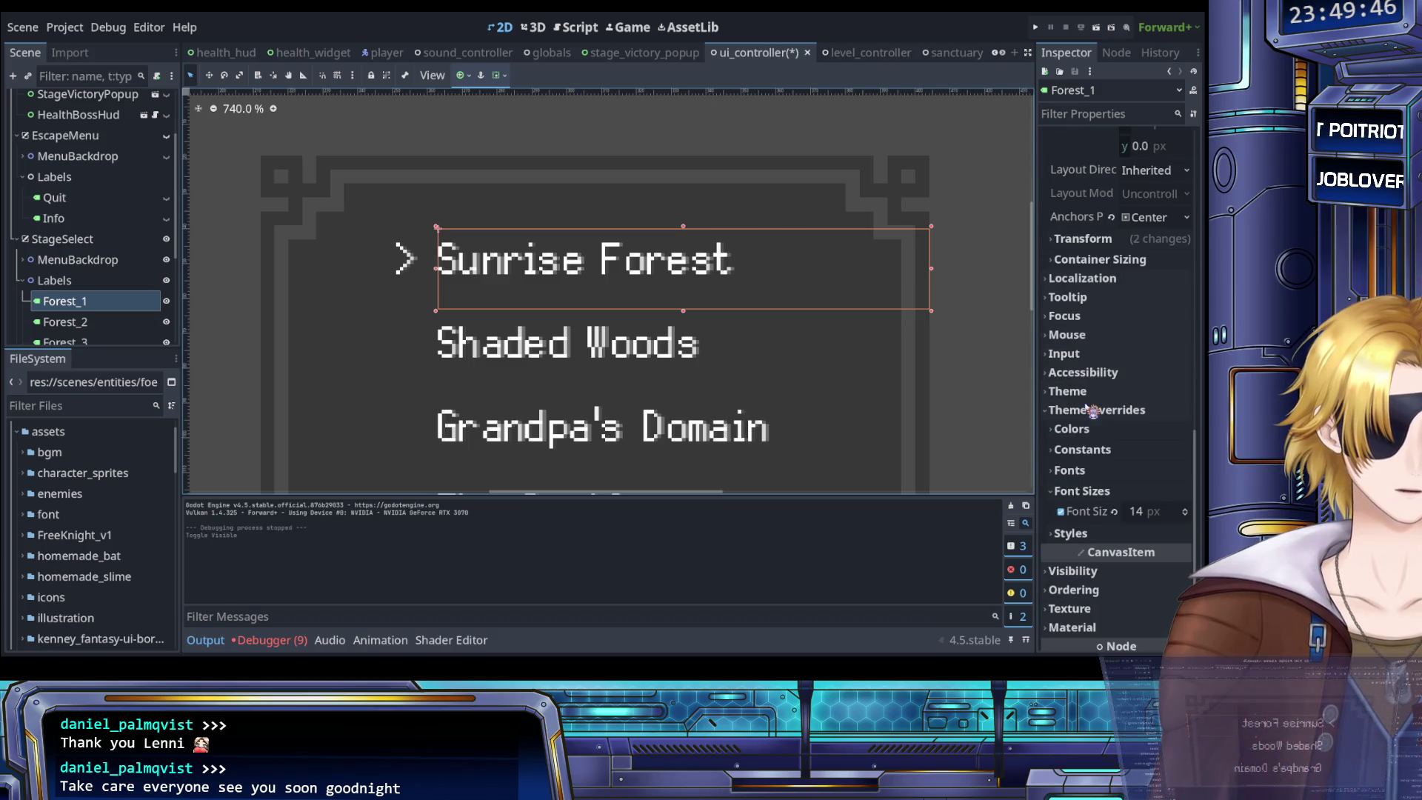
pyautogui.scroll(2, 1104, 367)
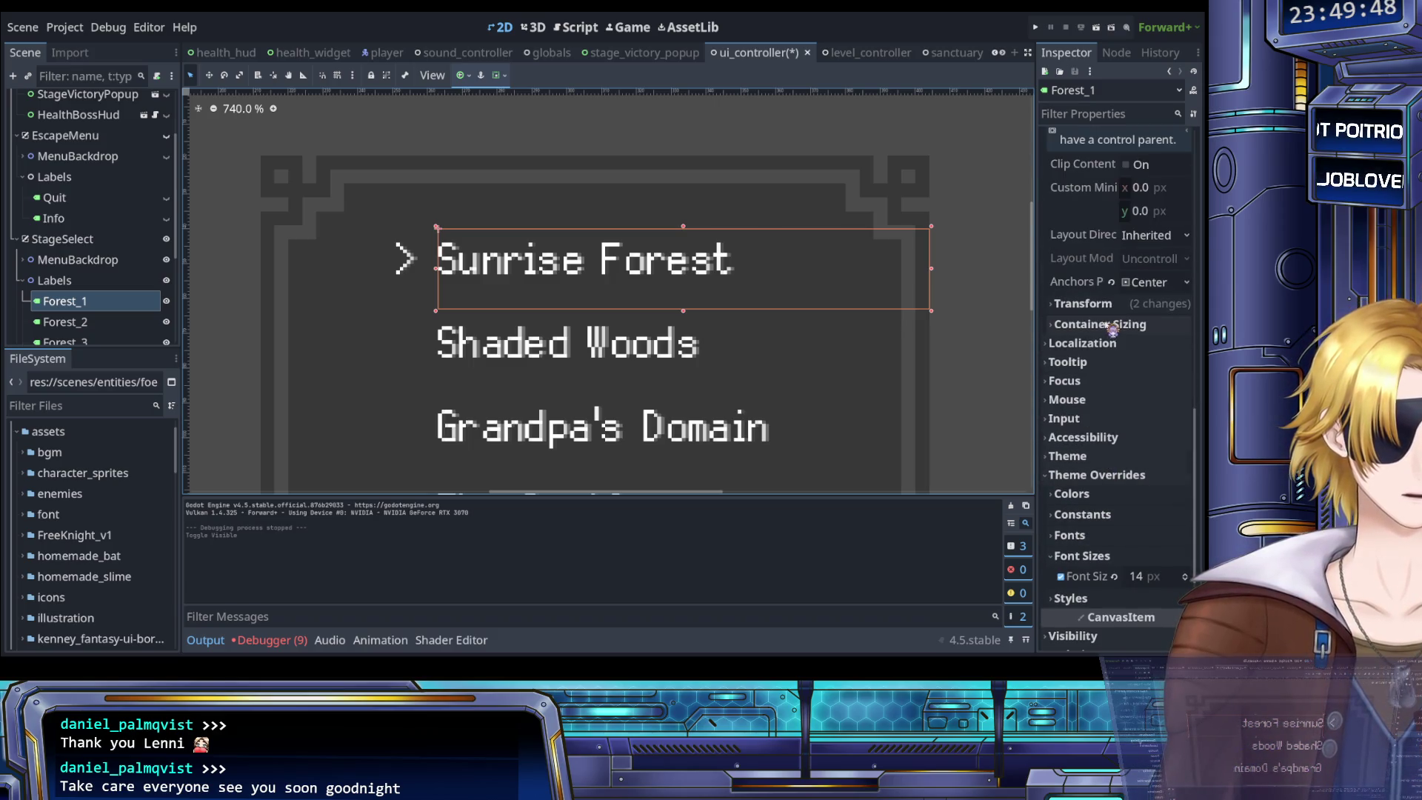
pyautogui.click(1096, 304)
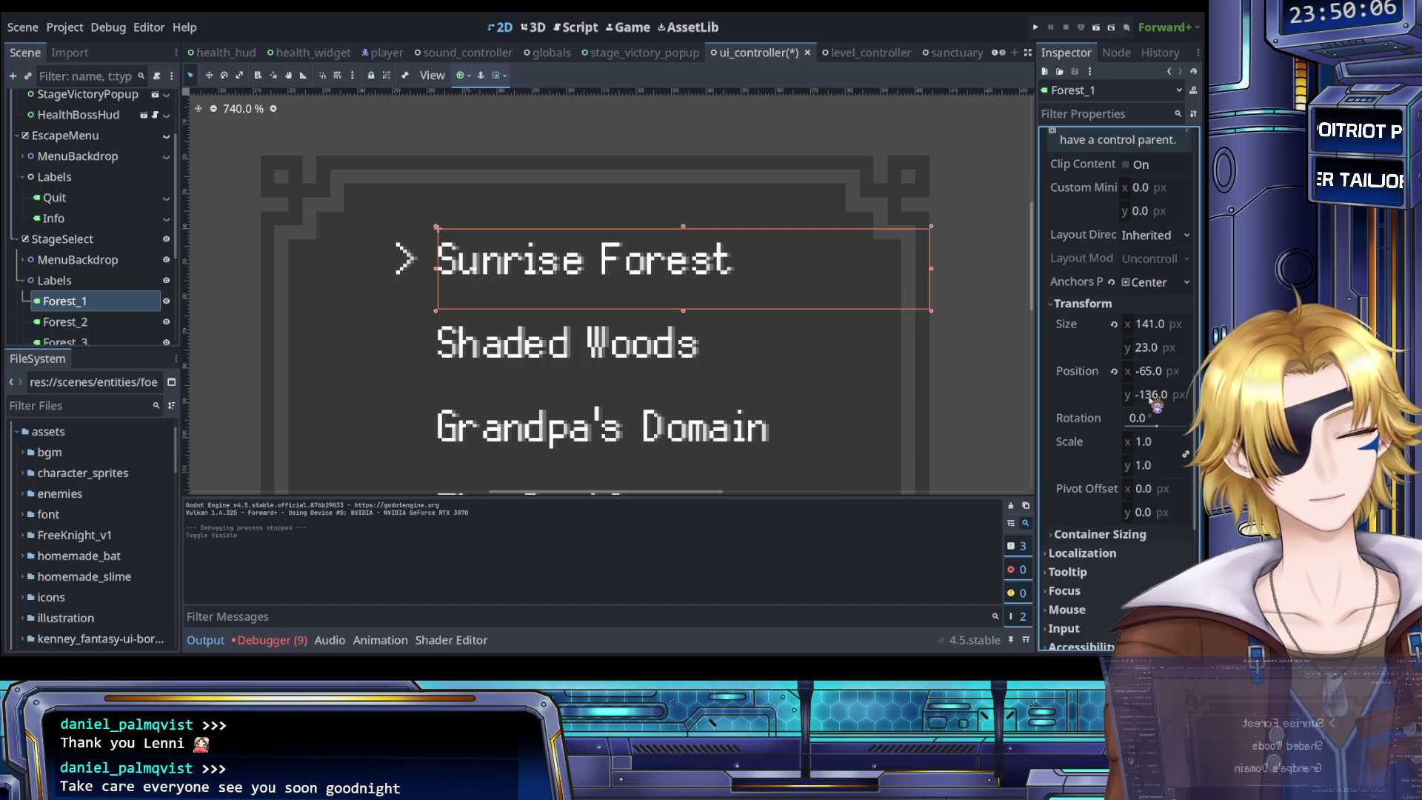
# Compare Forest_2's size and position with Forest_1's and the Selector's 251, 40
pyautogui.click(130, 325)
pyautogui.scroll(-2, 994, 399)
pyautogui.scroll(-10, 1079, 413)
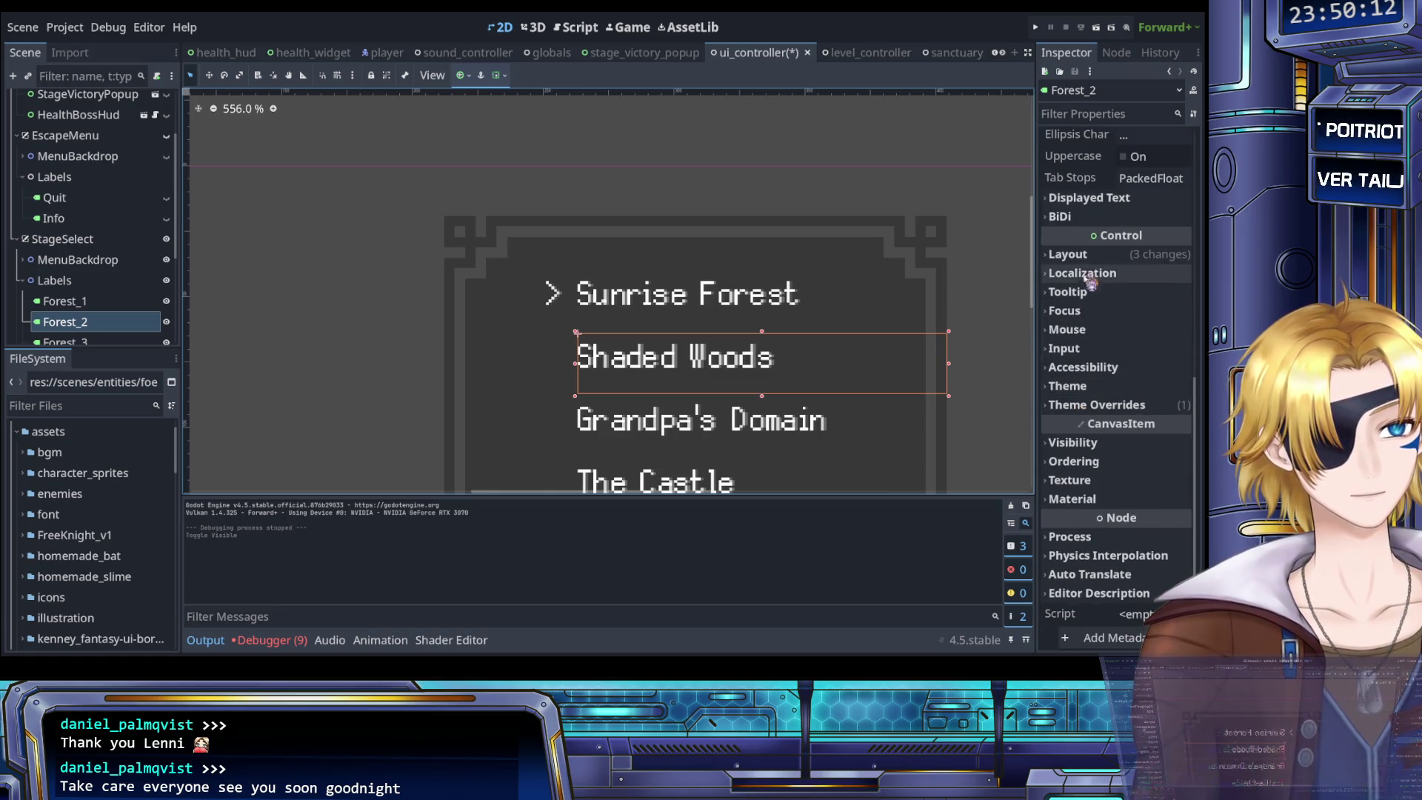
pyautogui.click(1077, 254)
pyautogui.scroll(-2, 1078, 379)
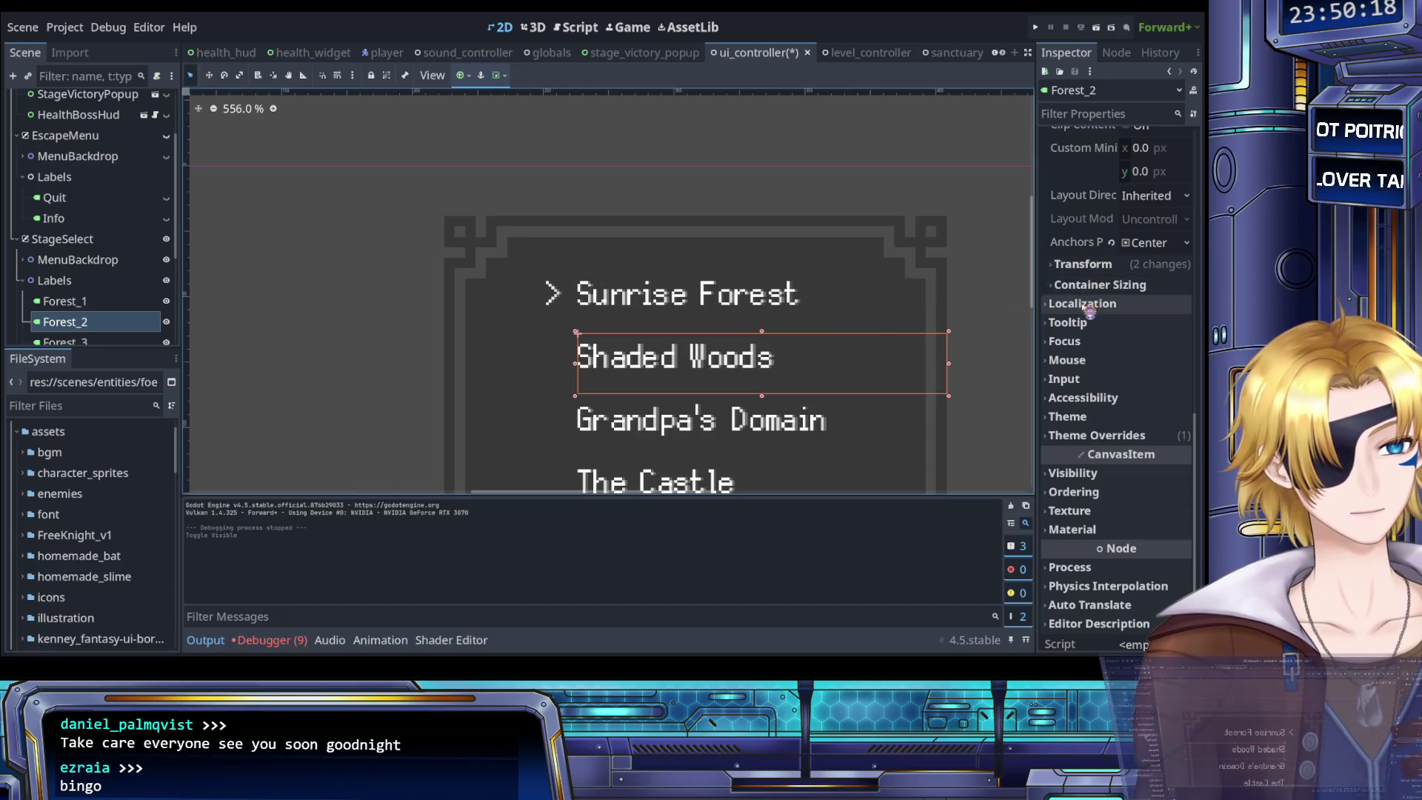
pyautogui.click(1083, 272)
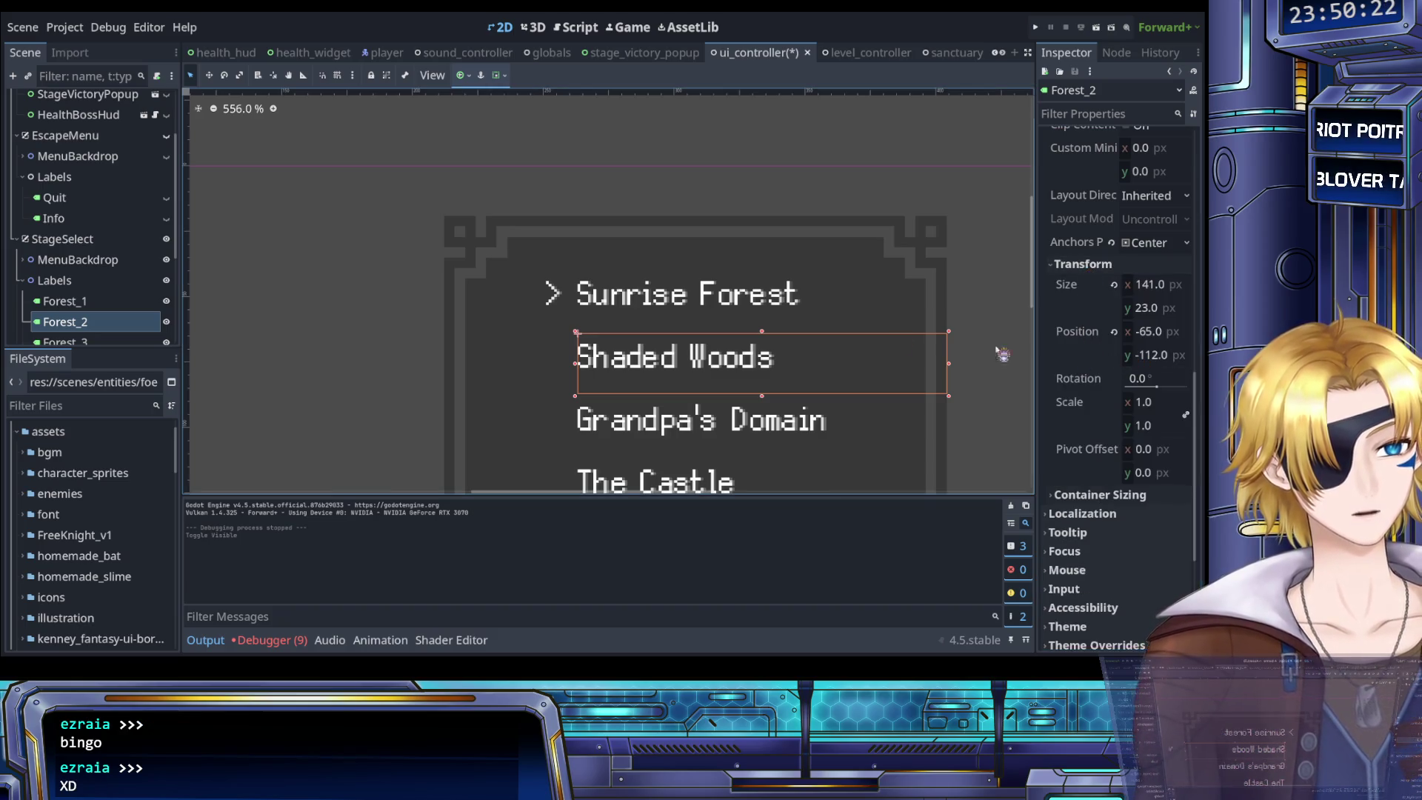
pyautogui.click(104, 301)
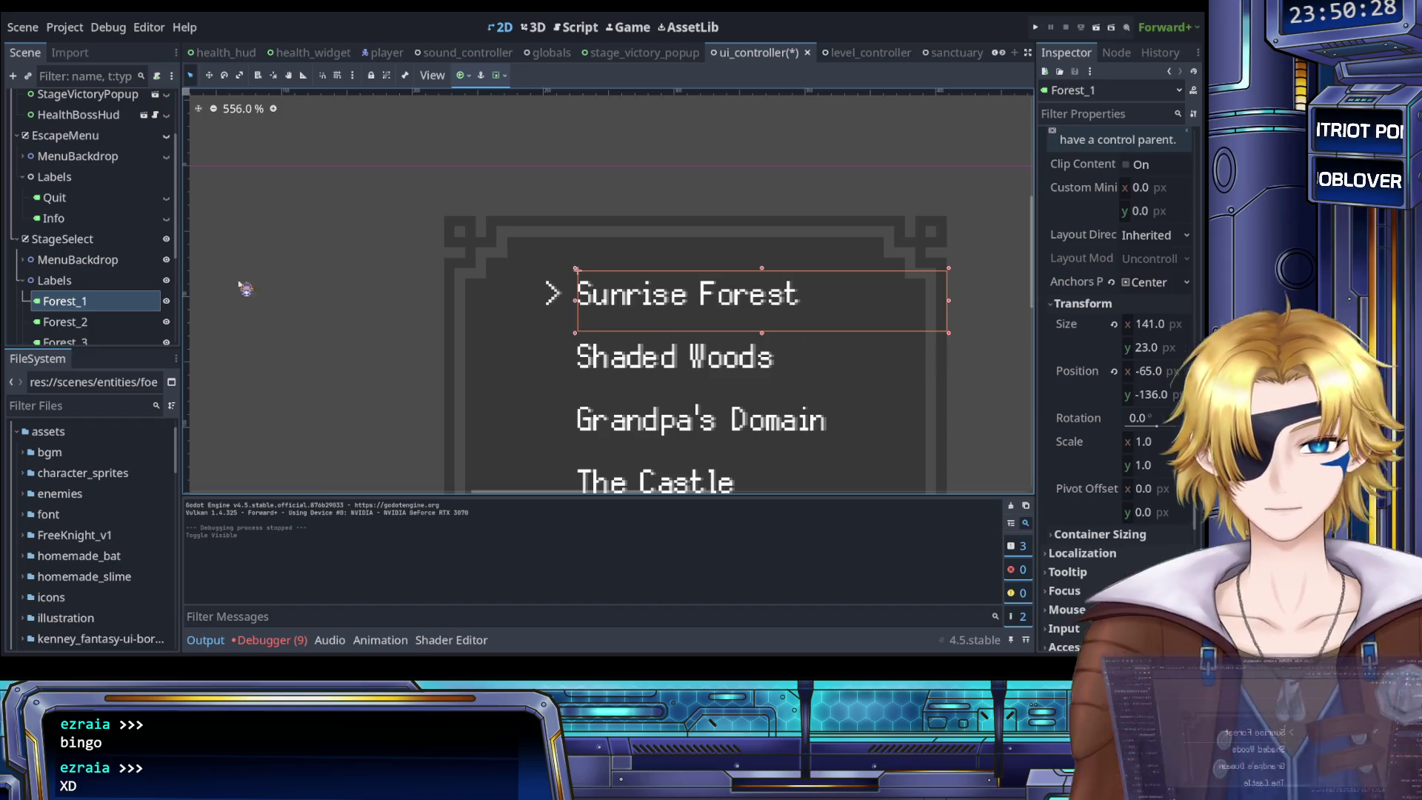
pyautogui.scroll(-5, 94, 281)
pyautogui.click(100, 332)
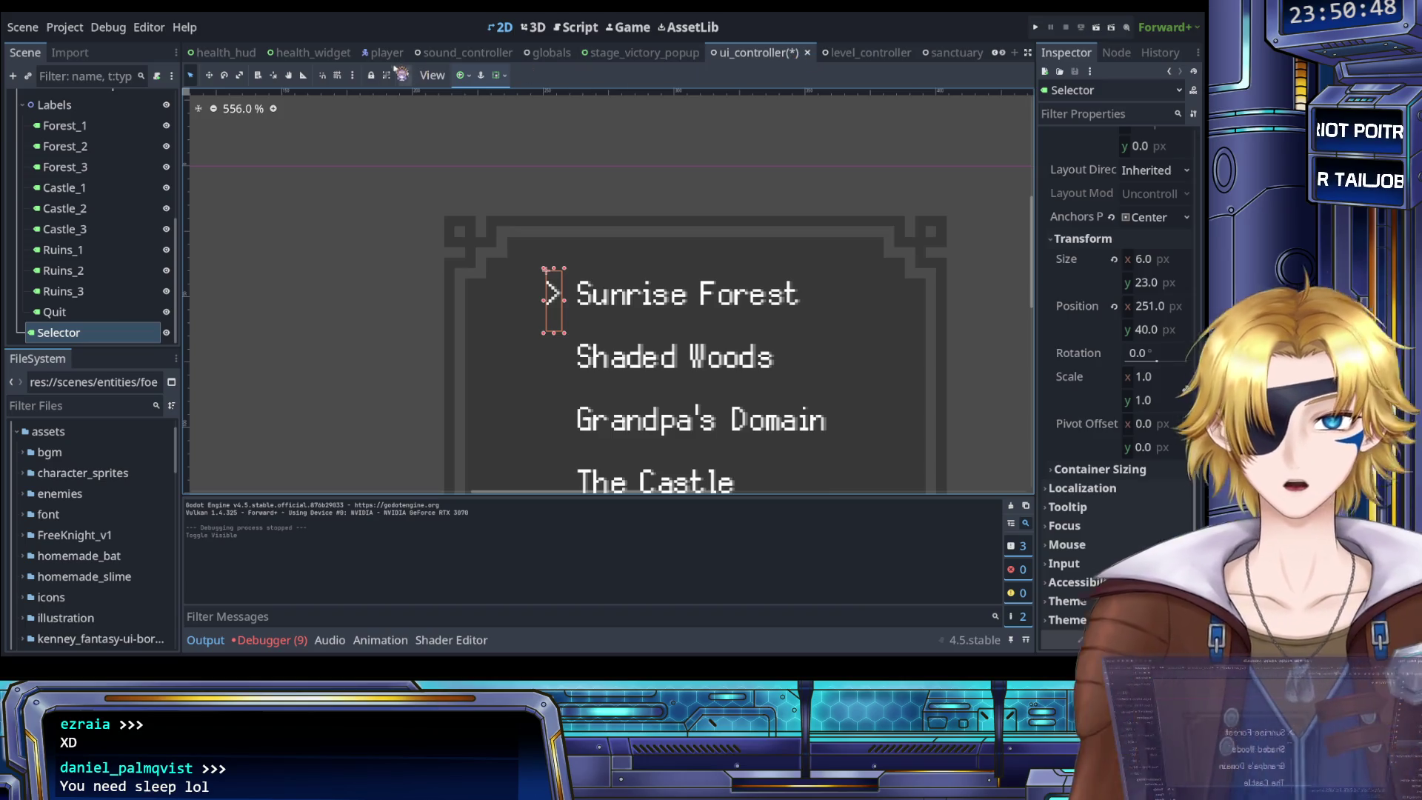
# Append + 176 to the Selector y assignment on line 191 and save ui_controller.gd
pyautogui.click(575, 27)
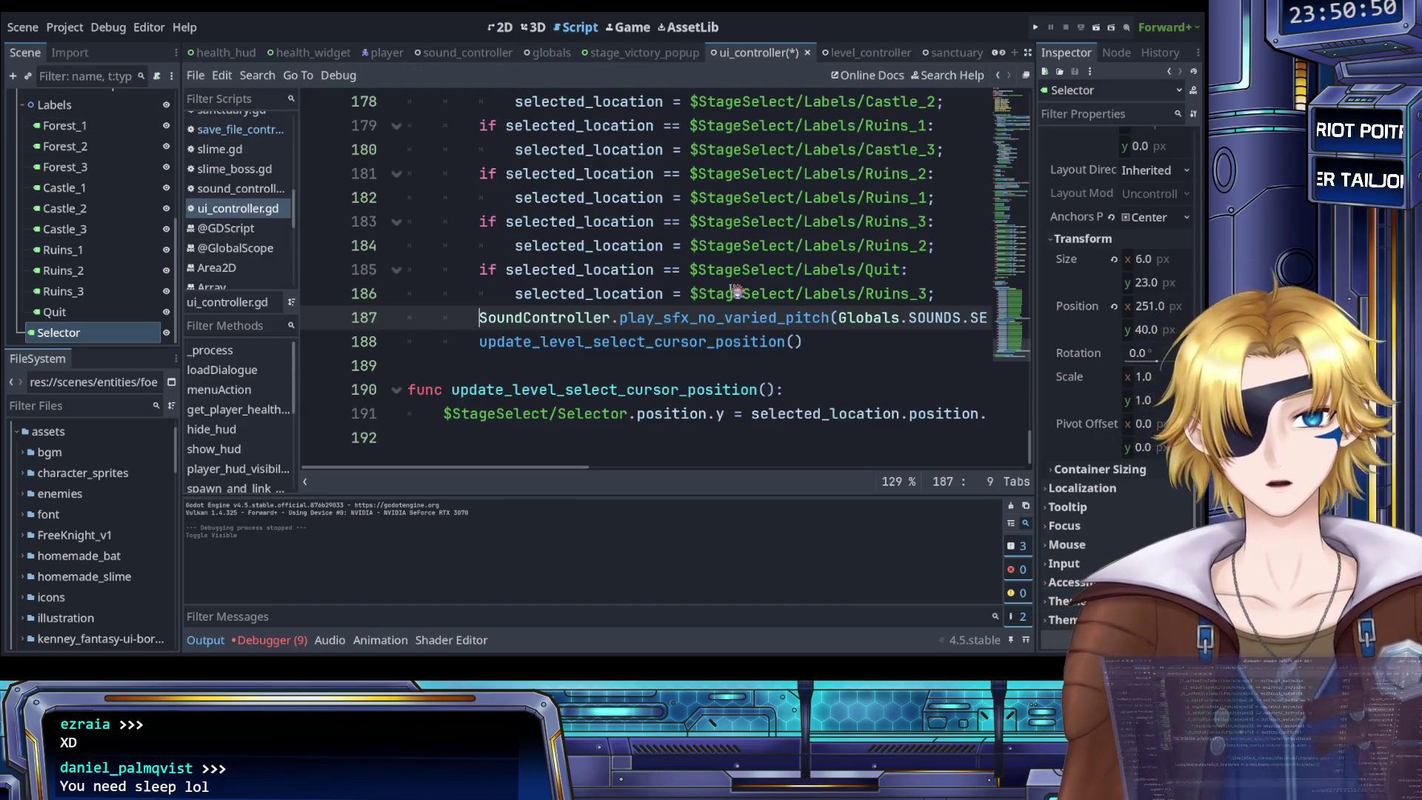
pyautogui.hscroll(5, 741, 443)
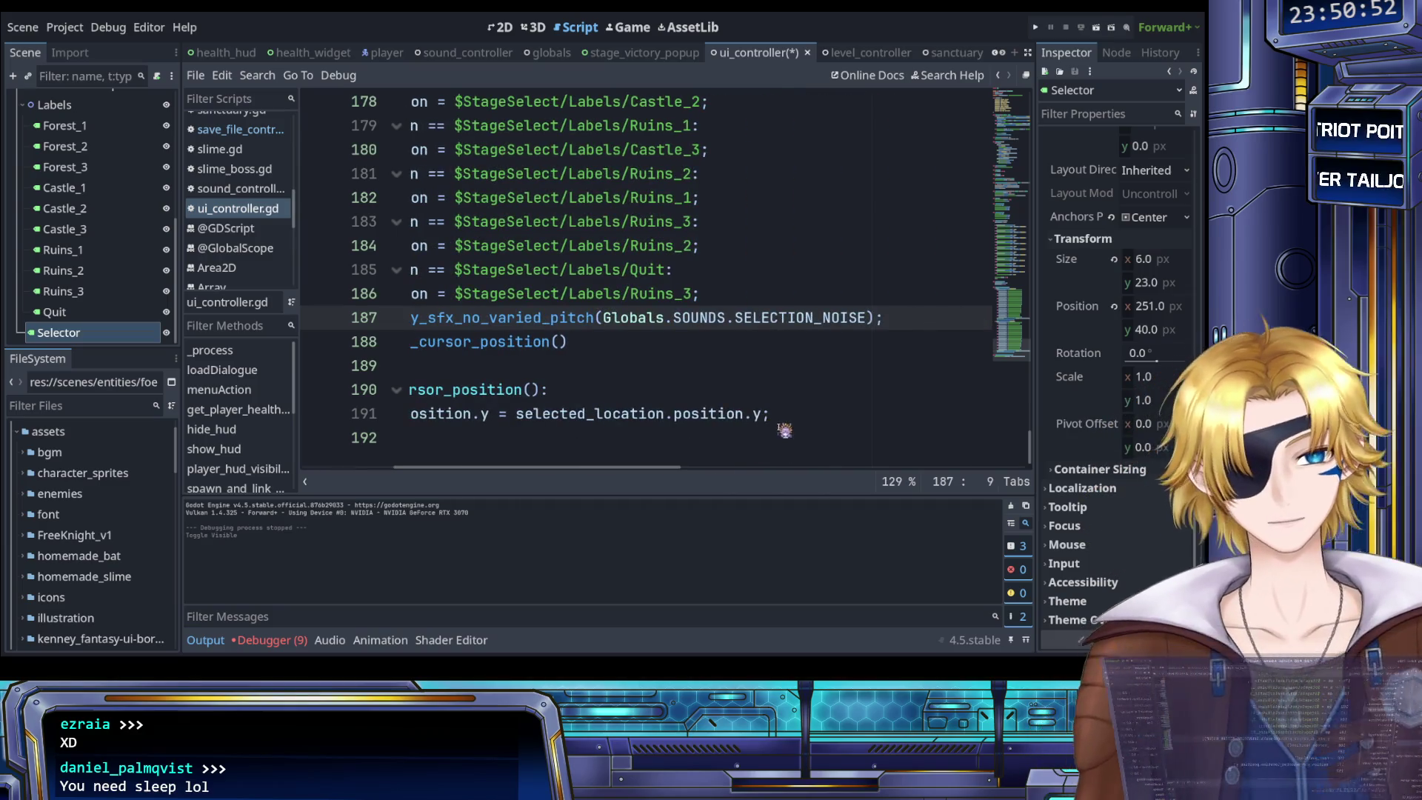
pyautogui.click(773, 415)
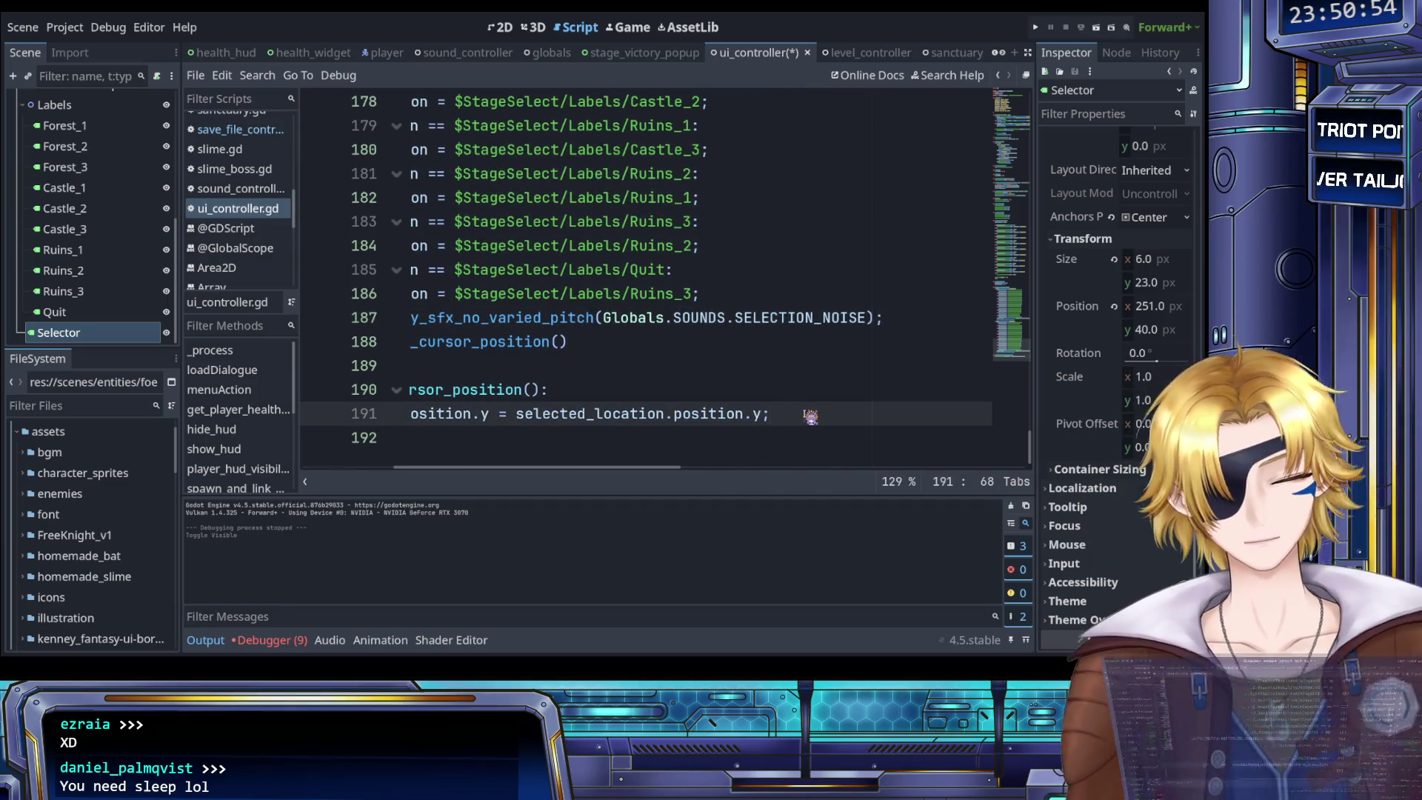
pyautogui.write('+ ')
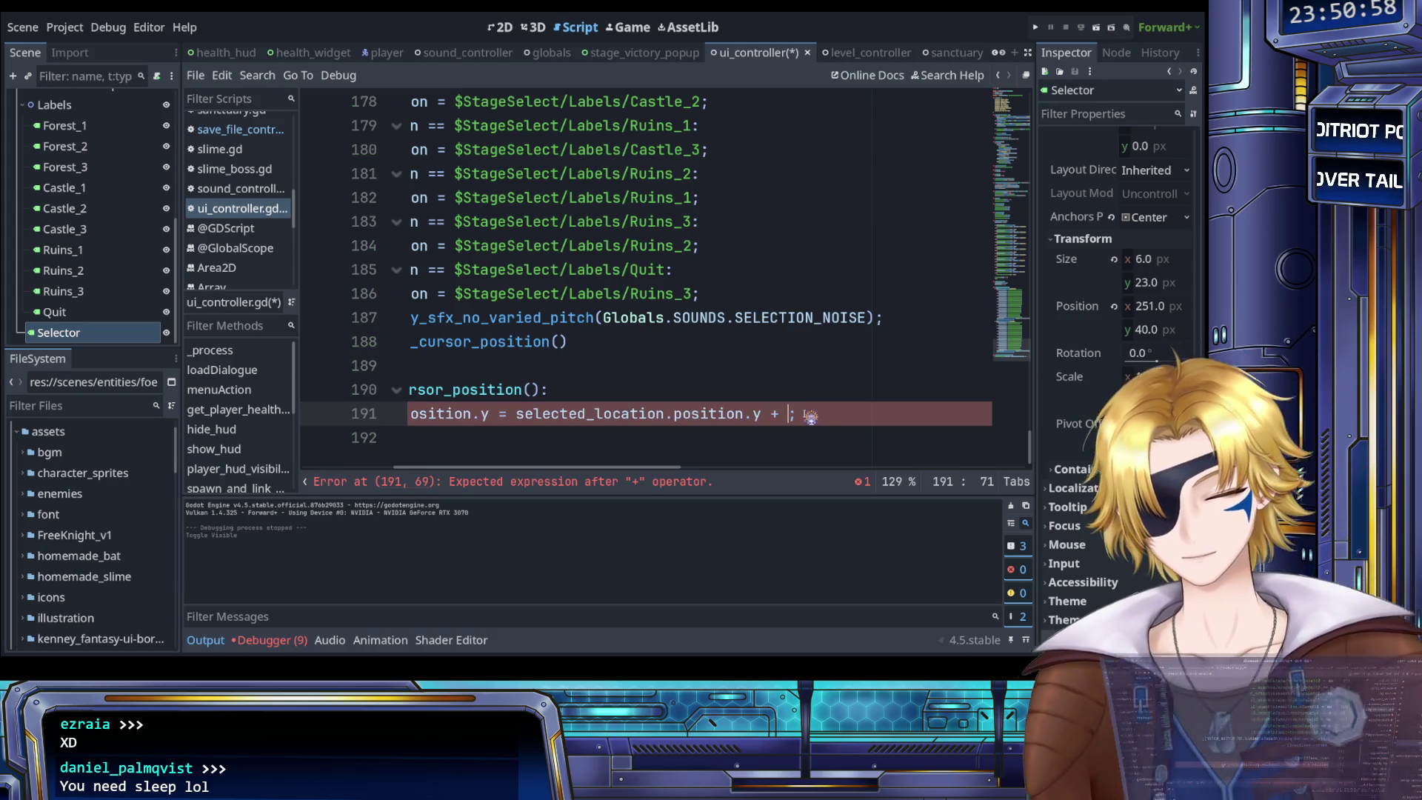
pyautogui.write('176')
pyautogui.hotkey('ctrl', 's')
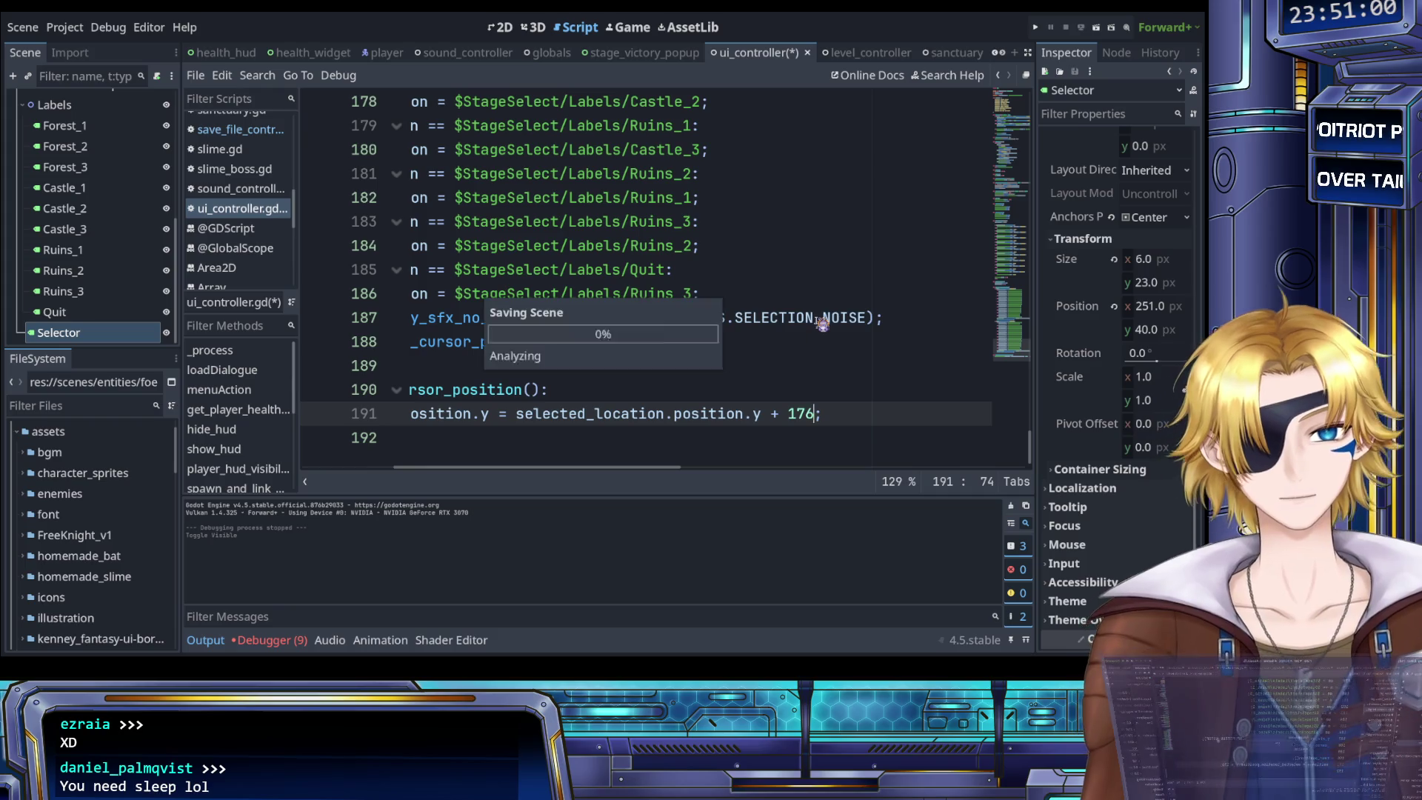
# Run the game and cycle the level-select cursor up through every stage back to Sunrise Forest
pyautogui.click(1037, 30)
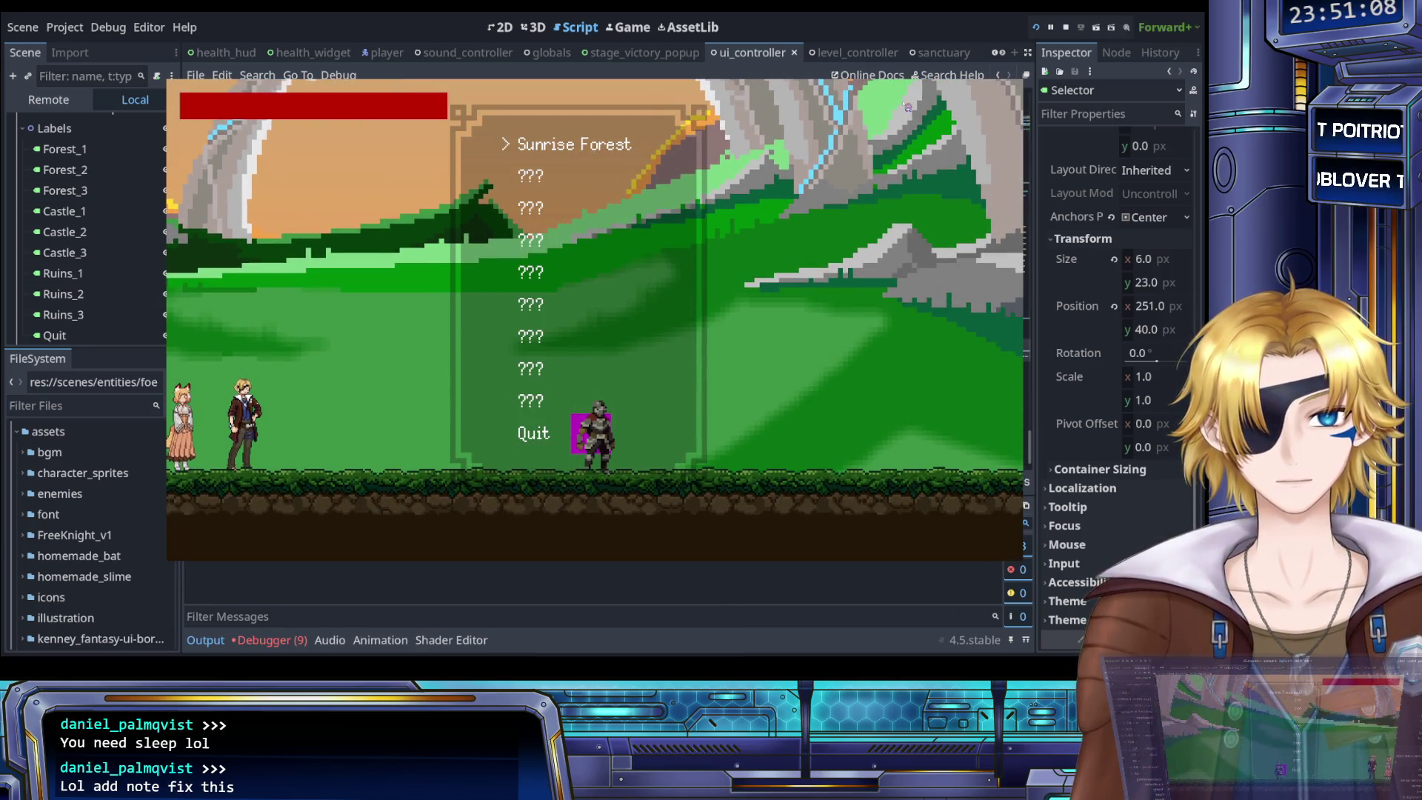
pyautogui.press('Up')
pyautogui.press('Up')
pyautogui.press('Up')
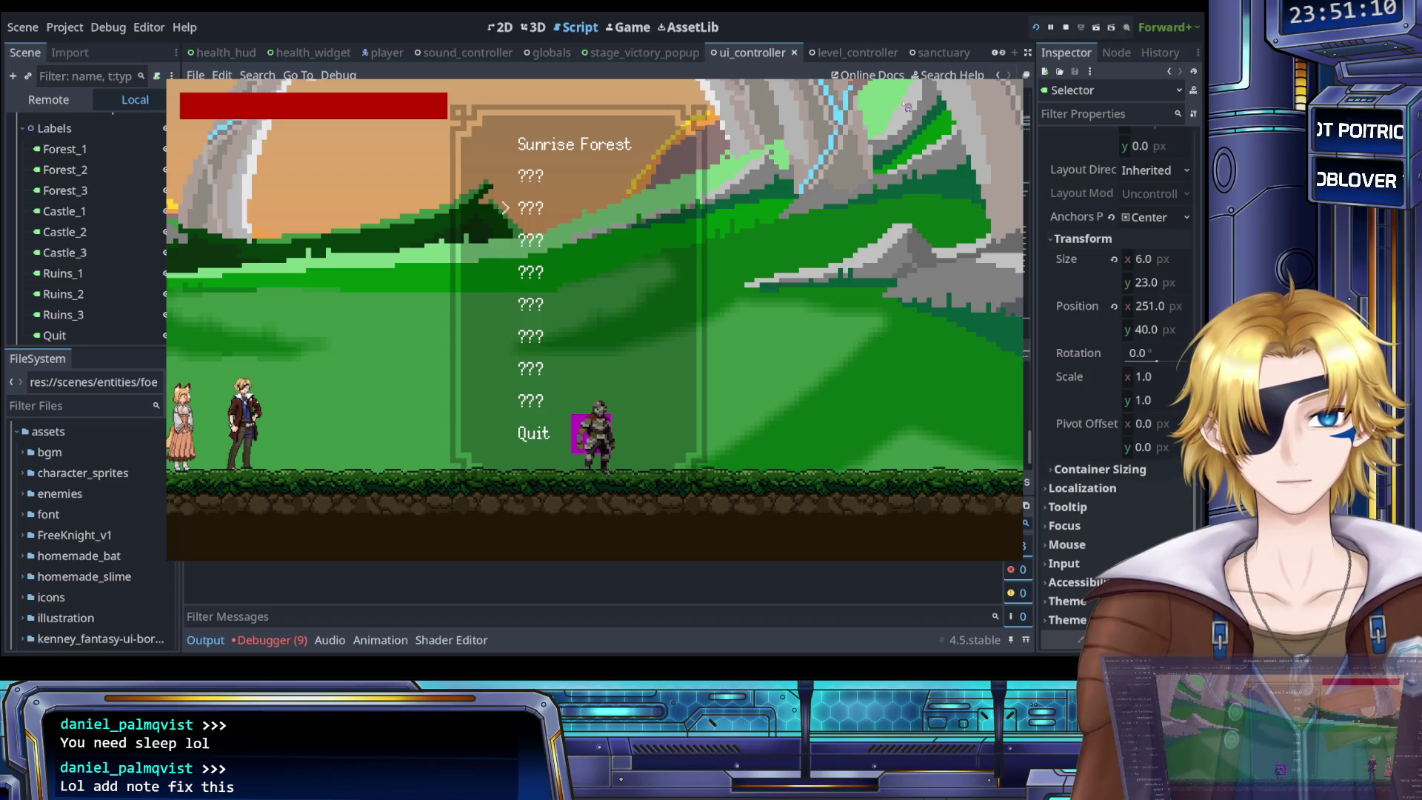
pyautogui.press('Up')
pyautogui.press('Up')
pyautogui.press('Up')
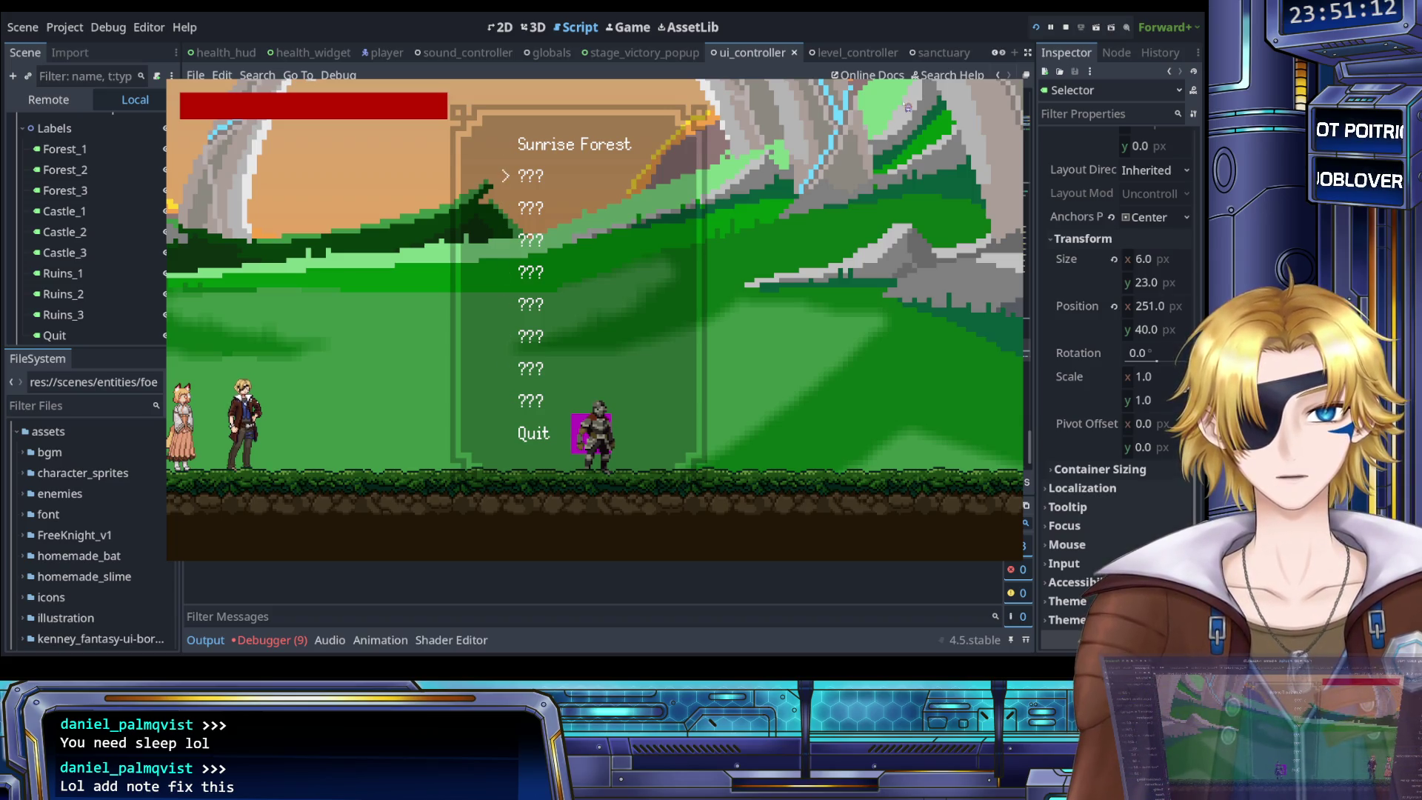
pyautogui.press('Up')
pyautogui.press('Up')
pyautogui.press('Up')
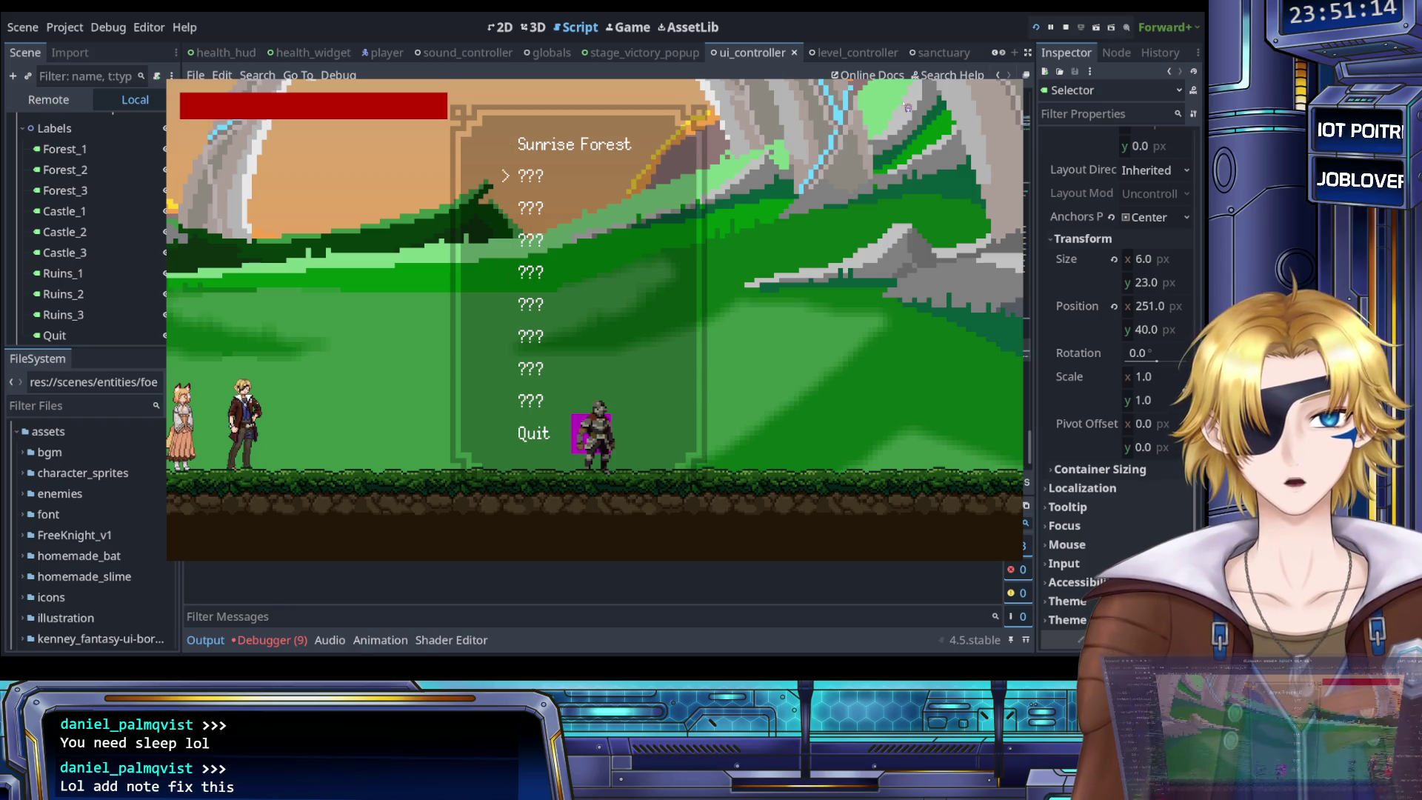
pyautogui.press('Up')
pyautogui.press('Up')
pyautogui.press('Up')
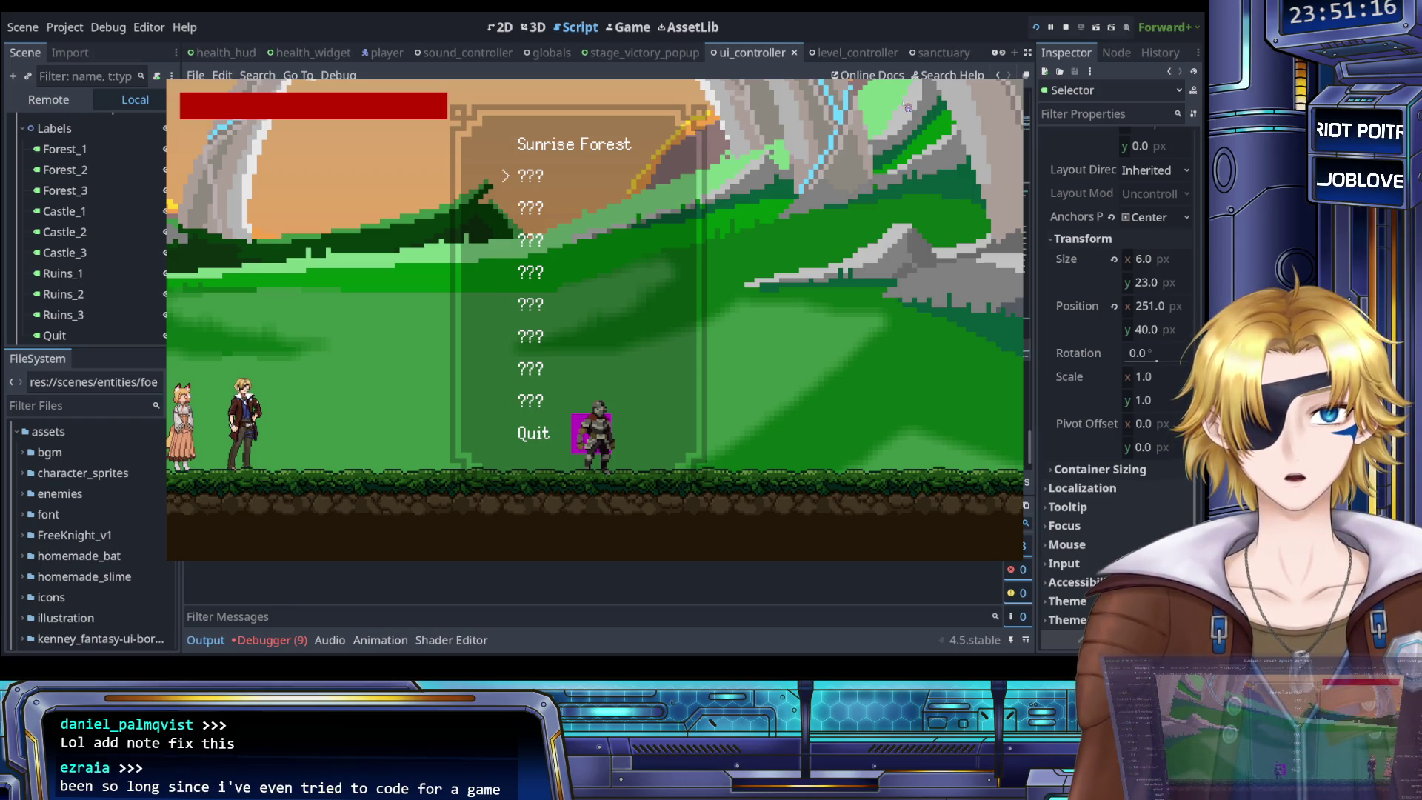
pyautogui.press('Up')
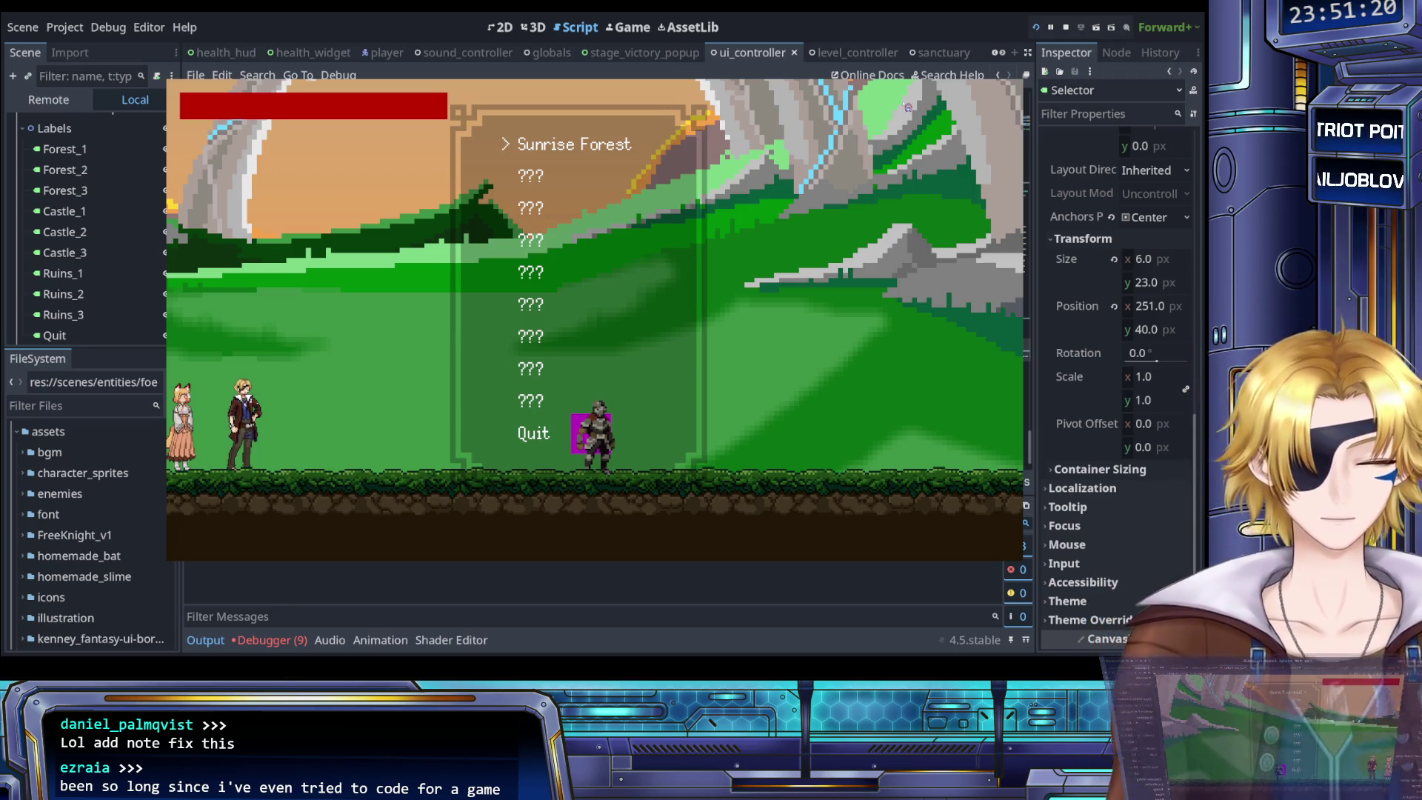
# Stop the game and scroll through the menu_down and menu_up handler in process_level_select_inputs
pyautogui.click(1066, 29)
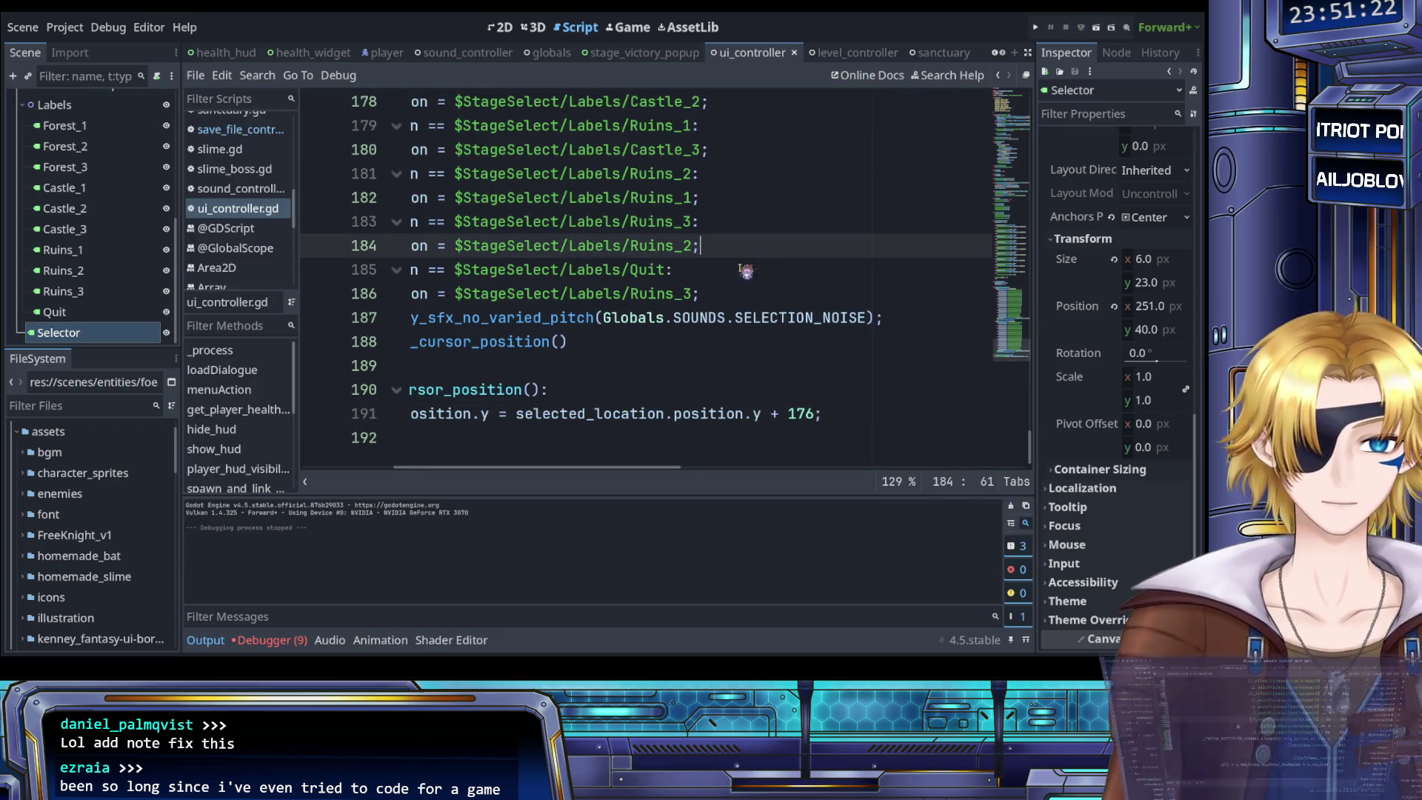
pyautogui.scroll(4, 737, 311)
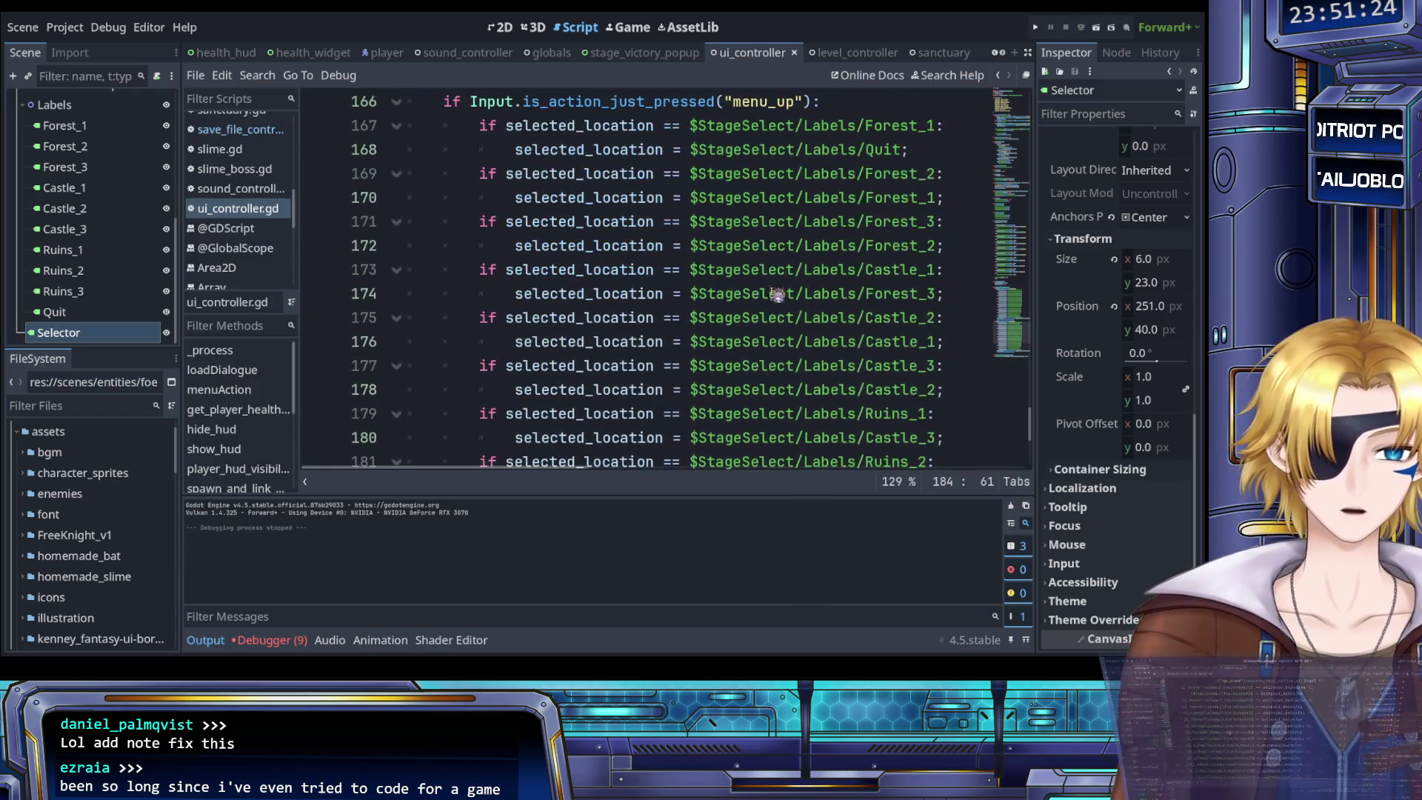
pyautogui.scroll(6, 785, 303)
pyautogui.scroll(4, 785, 303)
pyautogui.scroll(-1, 785, 304)
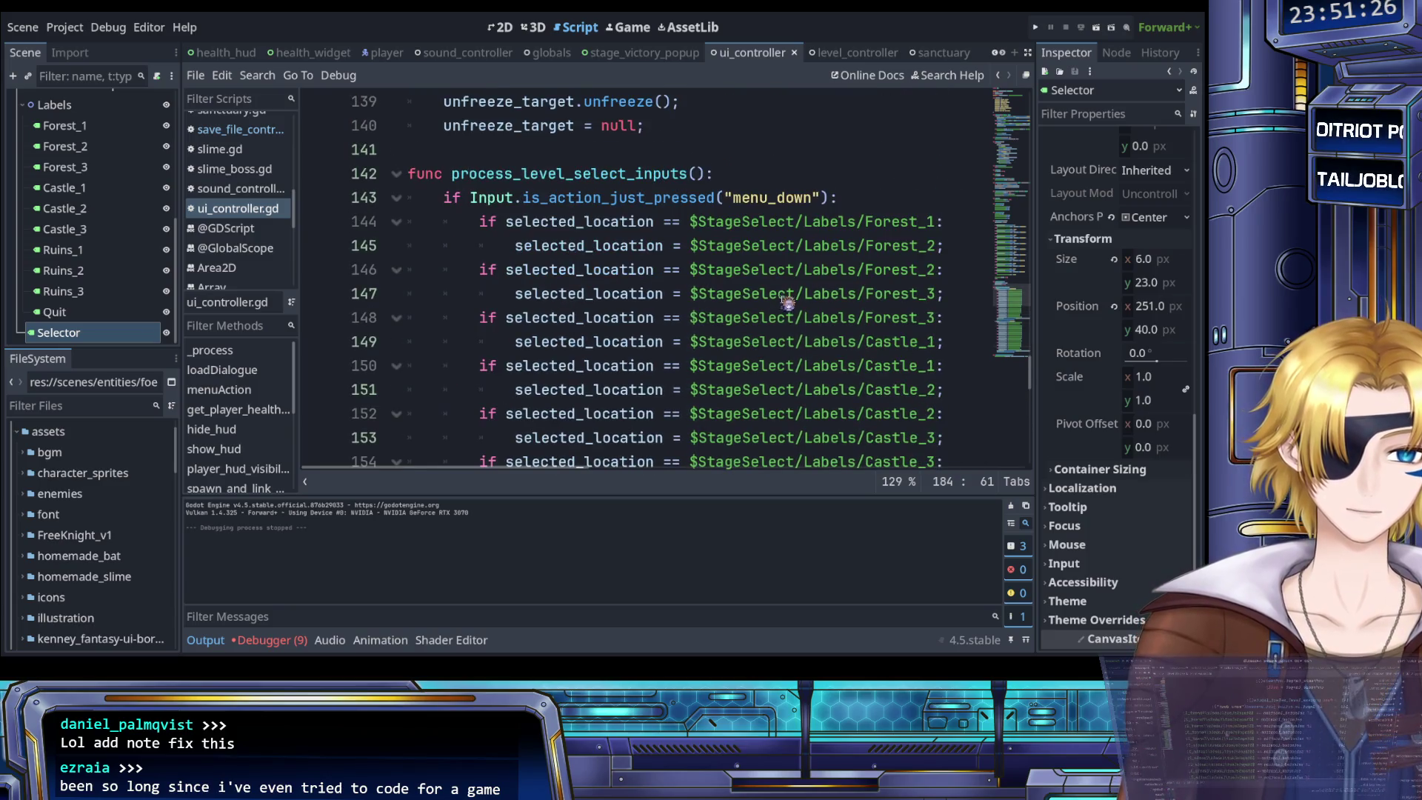
pyautogui.hscroll(2, 812, 259)
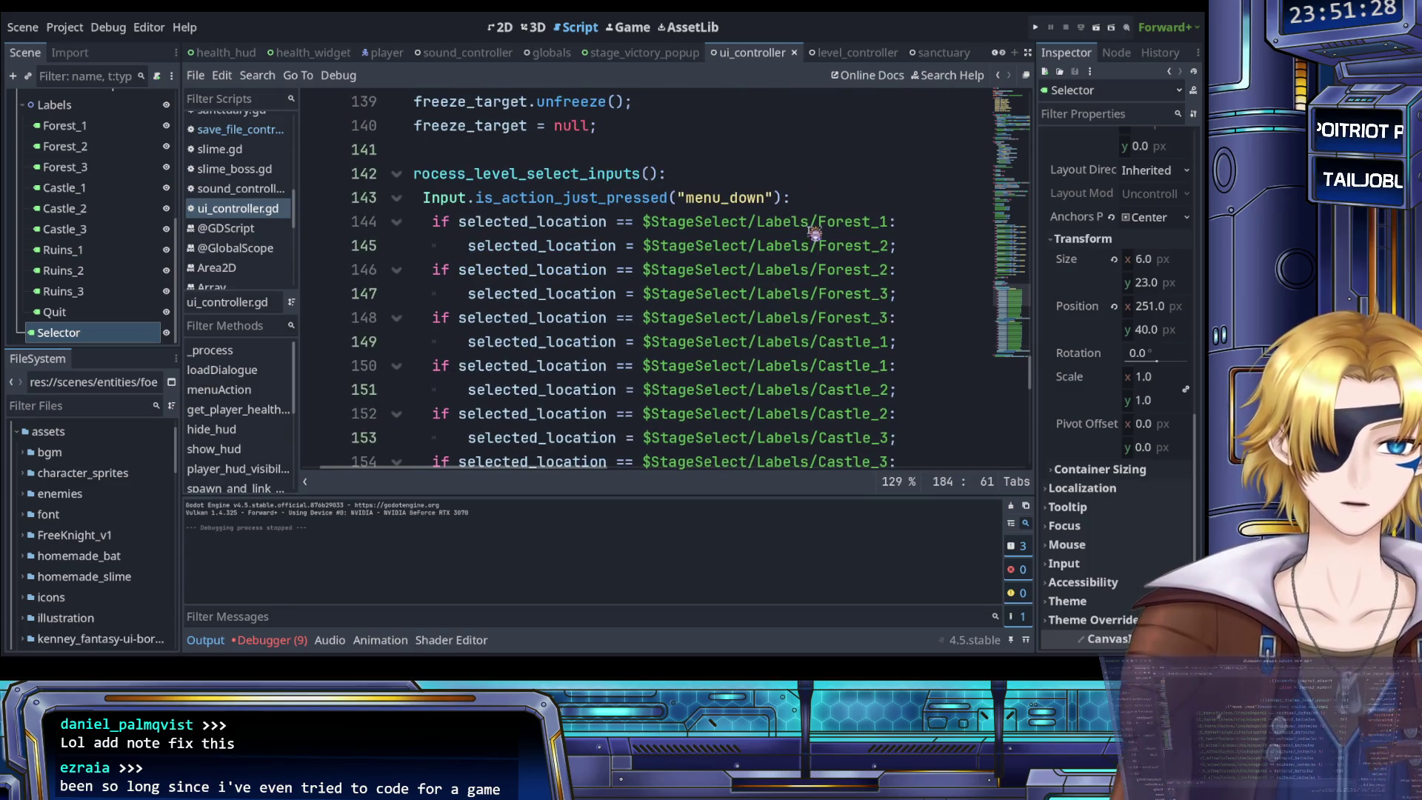
pyautogui.hscroll(-2, 685, 246)
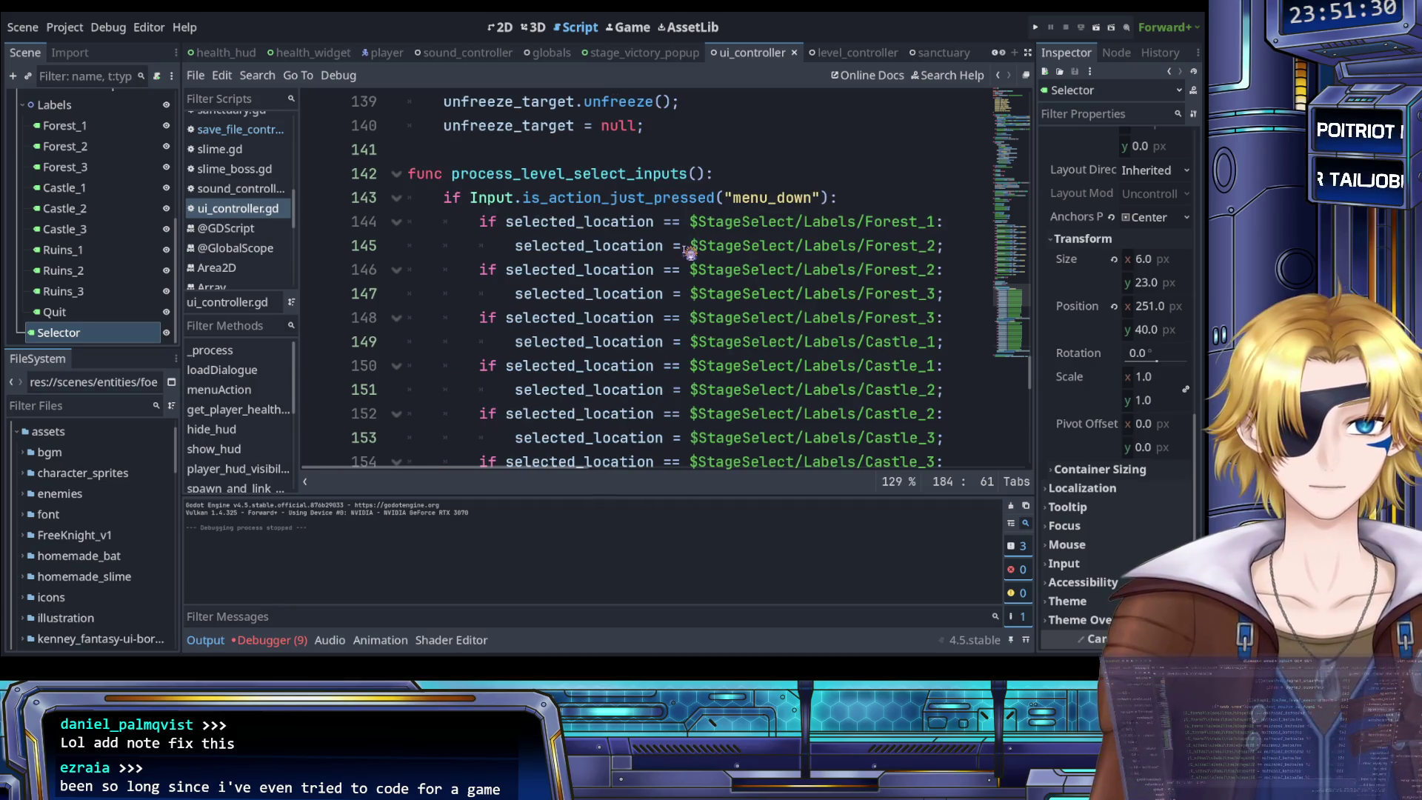
pyautogui.scroll(-1, 763, 251)
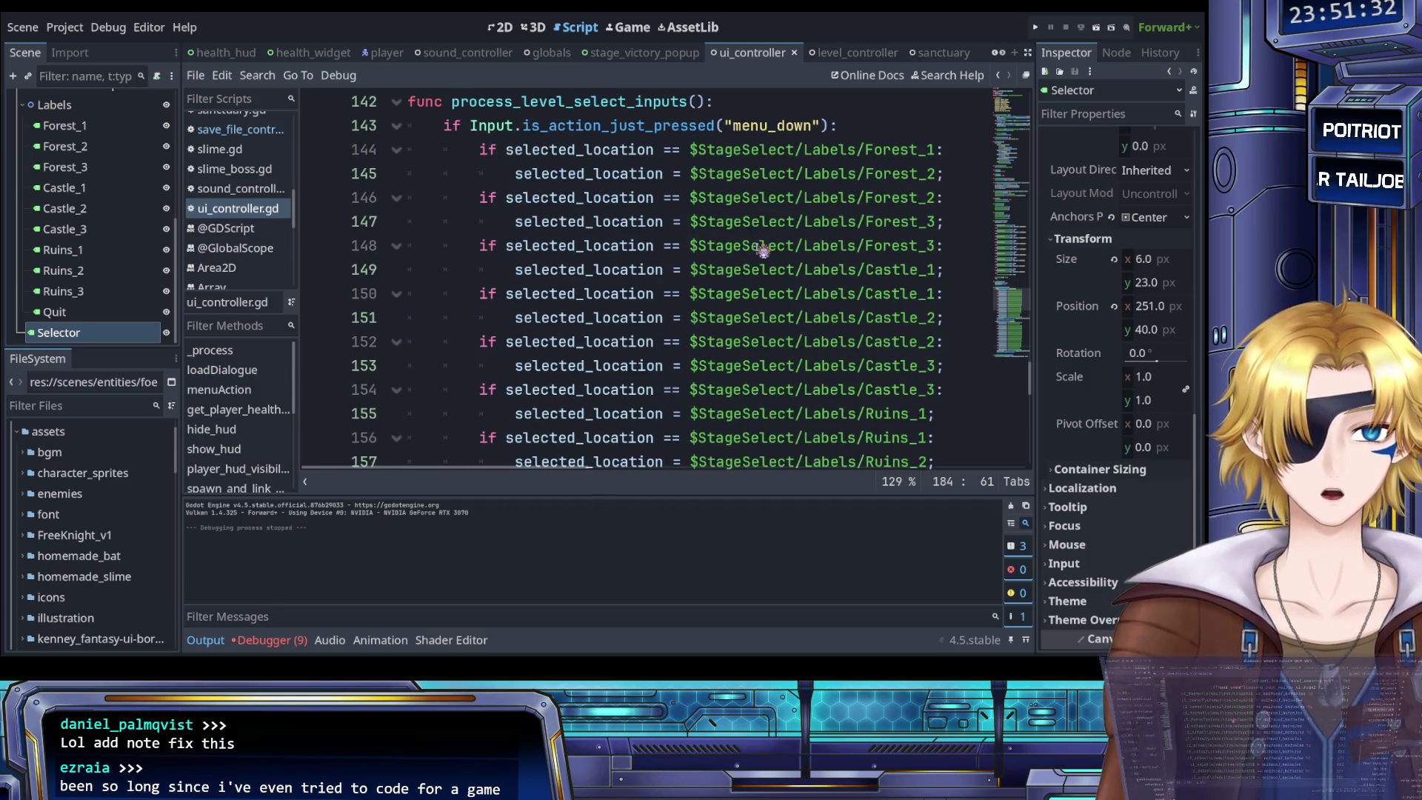
pyautogui.scroll(-3, 763, 251)
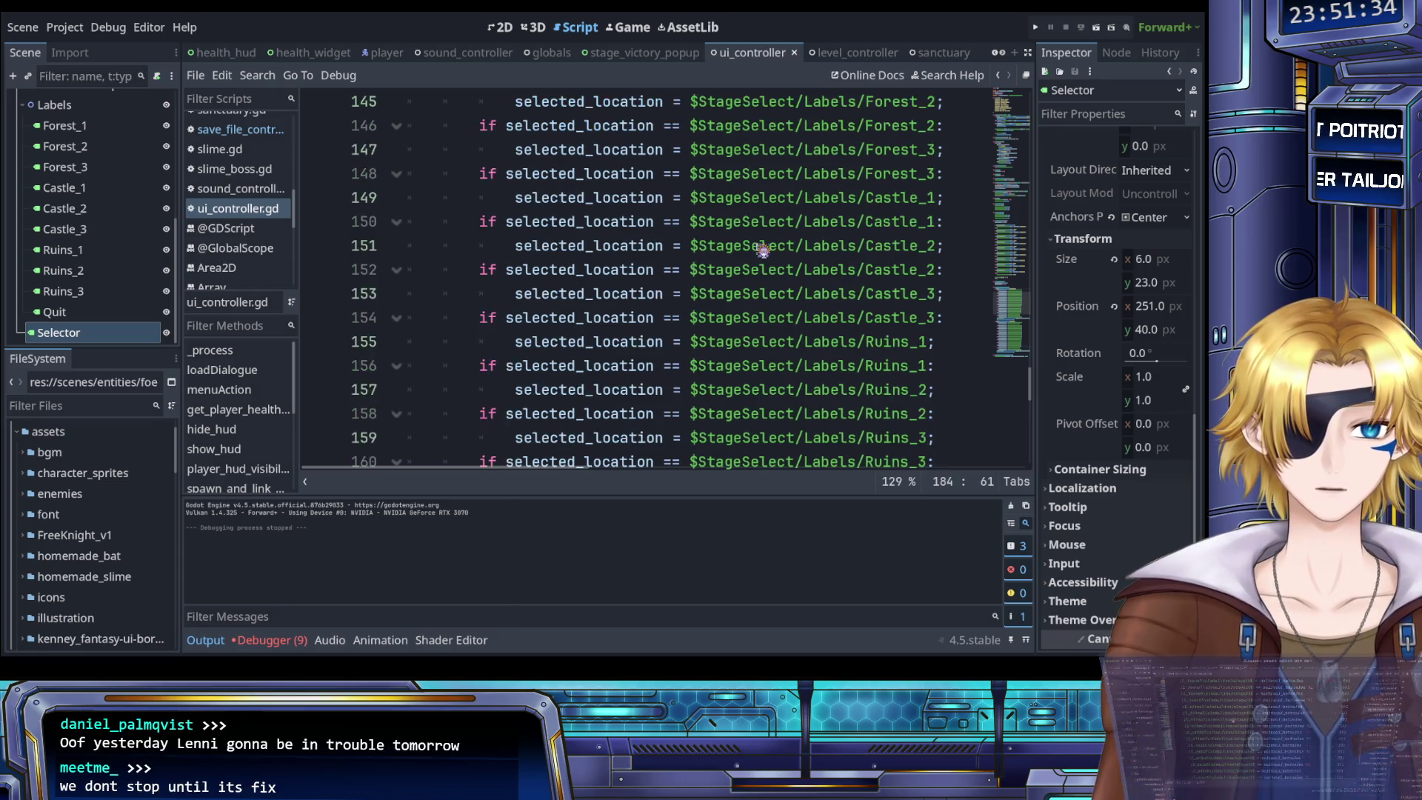
pyautogui.scroll(-2, 763, 251)
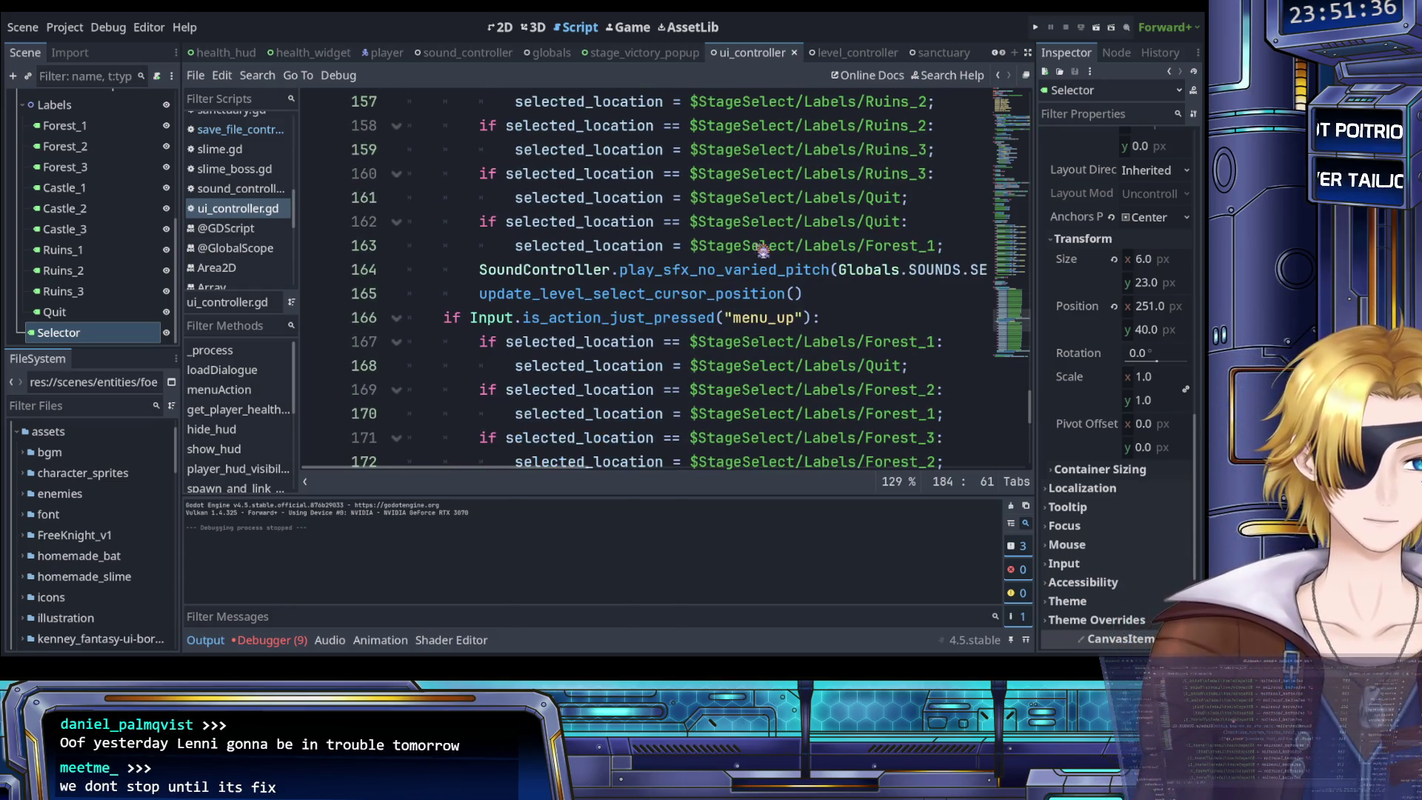
pyautogui.scroll(-3, 763, 251)
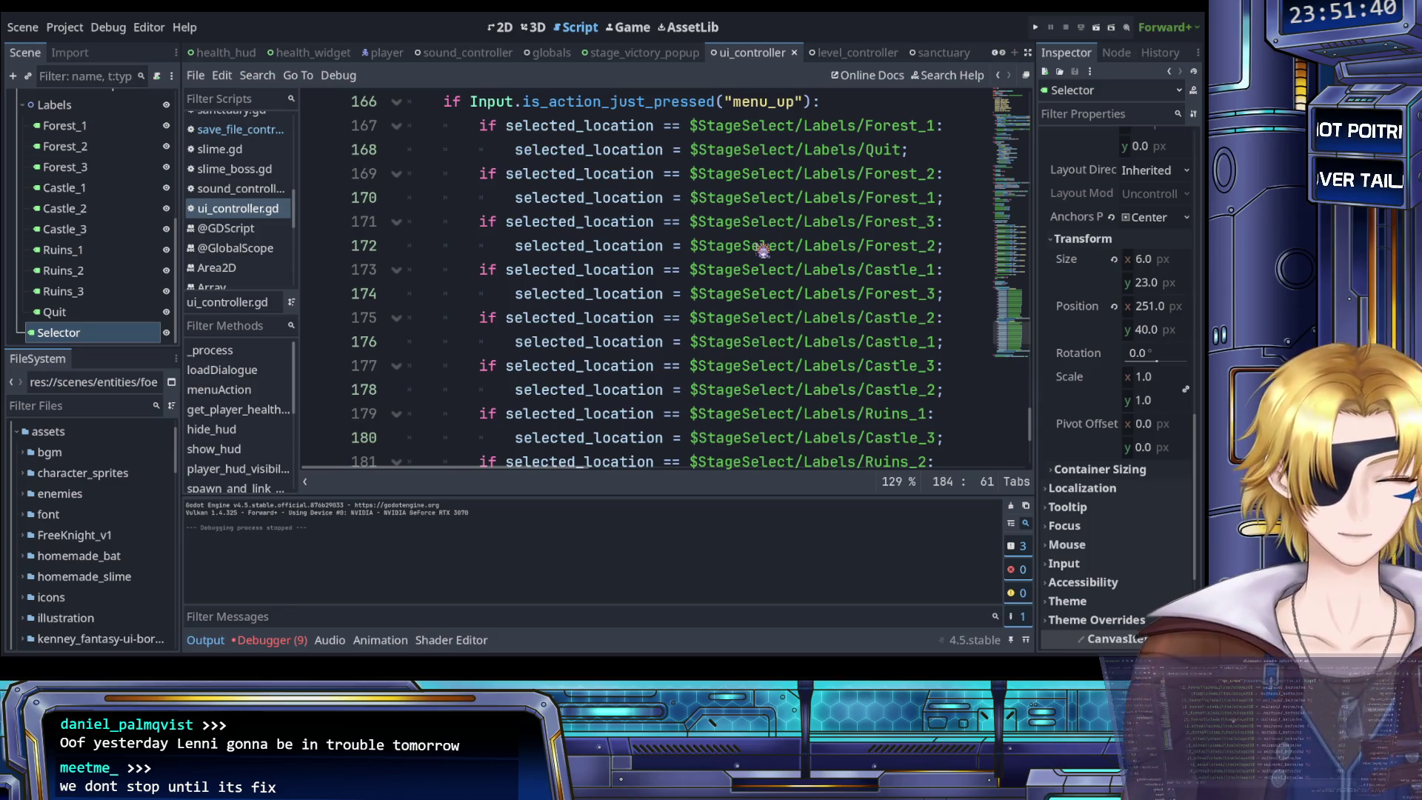
pyautogui.scroll(-3, 763, 251)
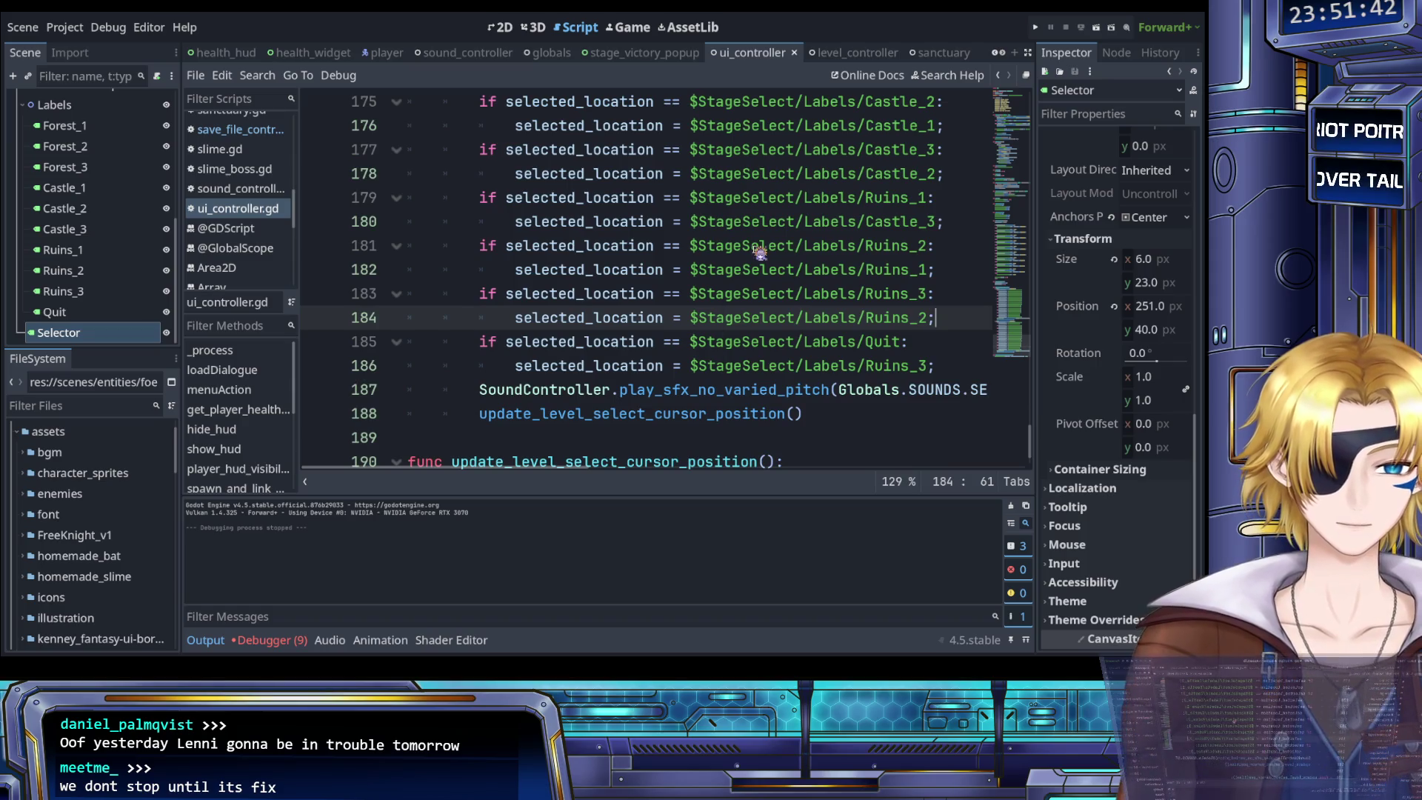
pyautogui.scroll(-1, 760, 252)
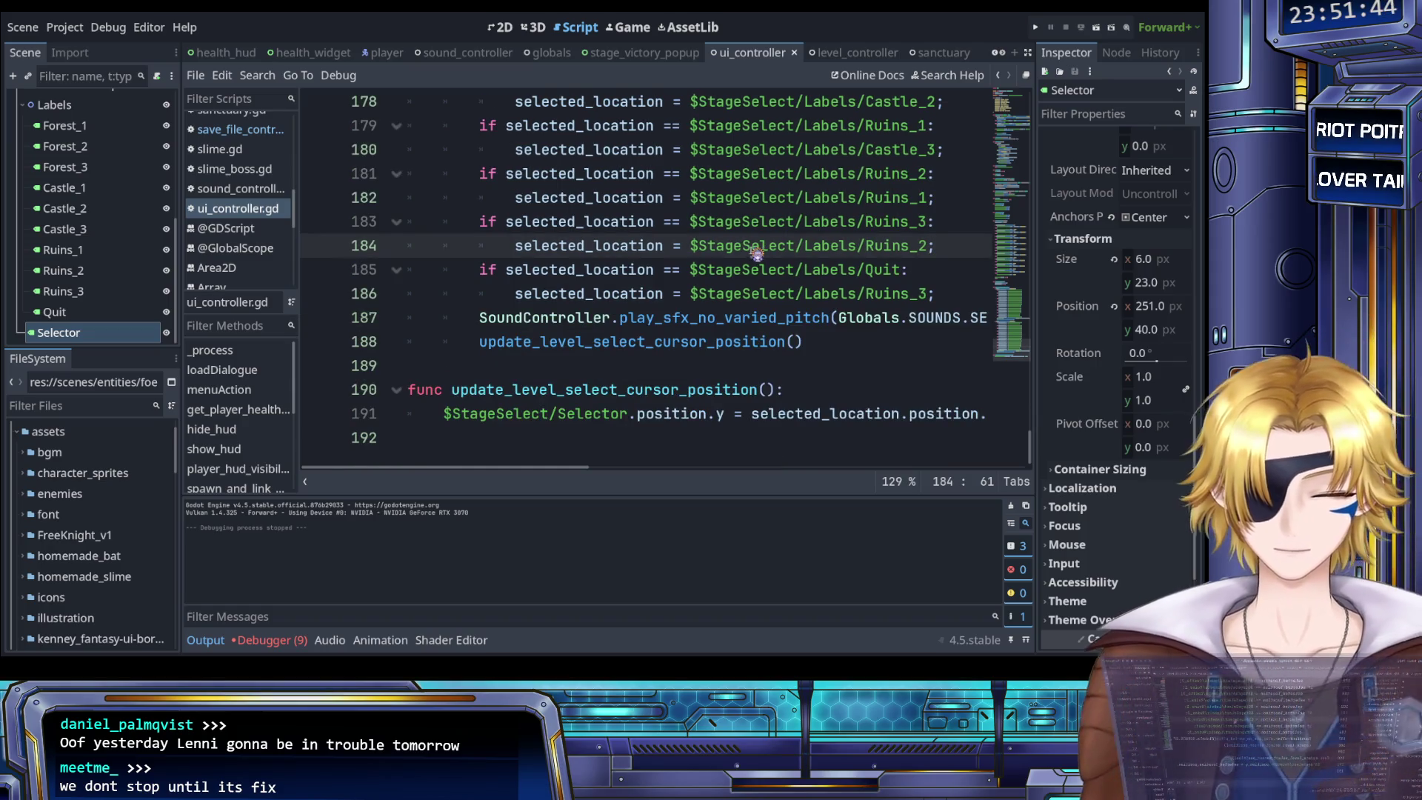